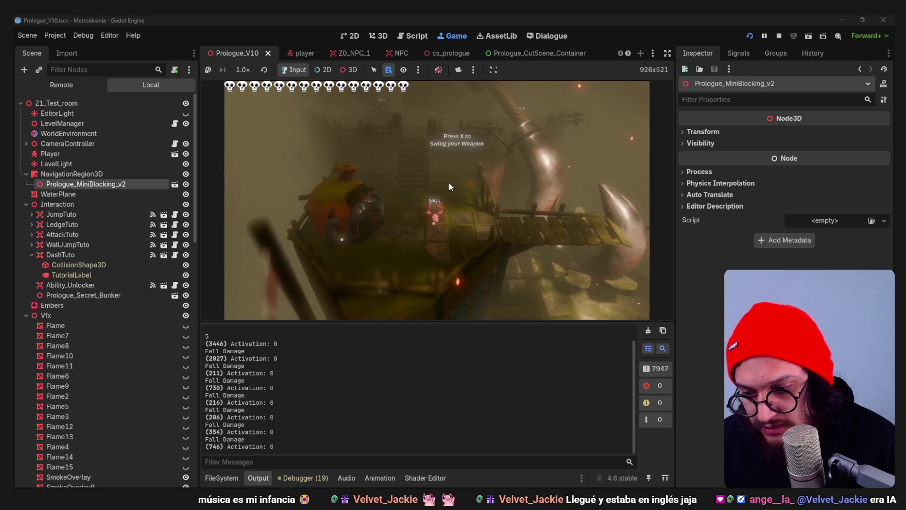
- Stop the running Prologue_V10 playtest to get back to the 3D scene editor
click(776, 39)
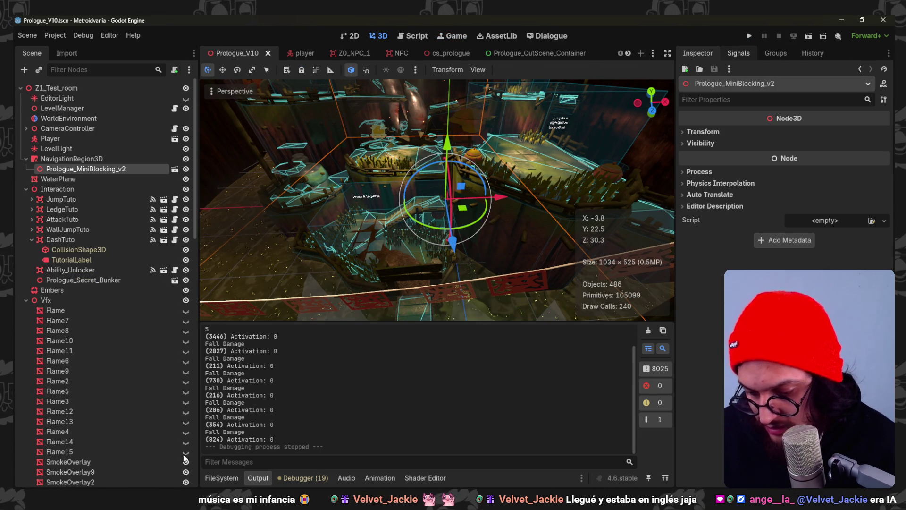
- Collapse the Output panel and orbit the viewport to look down over the level
scroll(down, 3)
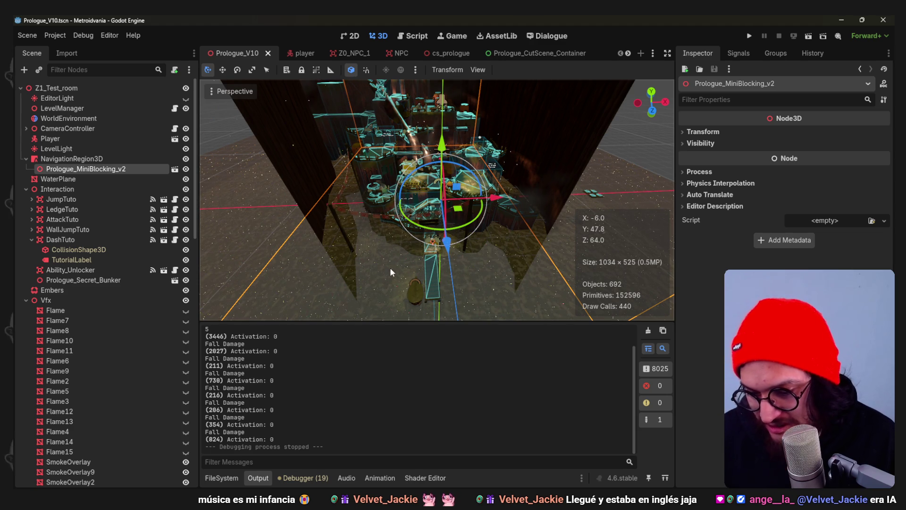
scroll(down, 3)
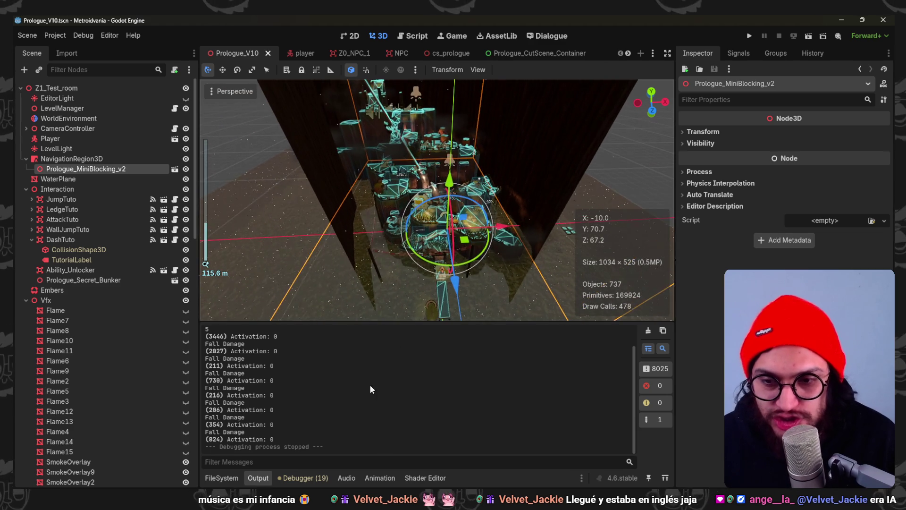
click(269, 481)
scroll(down, 3)
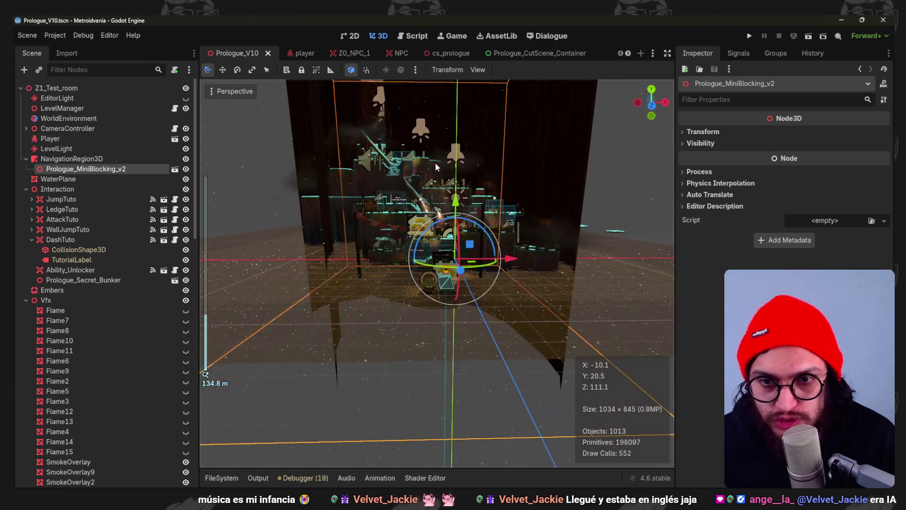
drag(457, 242, 427, 225)
scroll(up, 3)
scroll(up, 3)
scroll(down, 3)
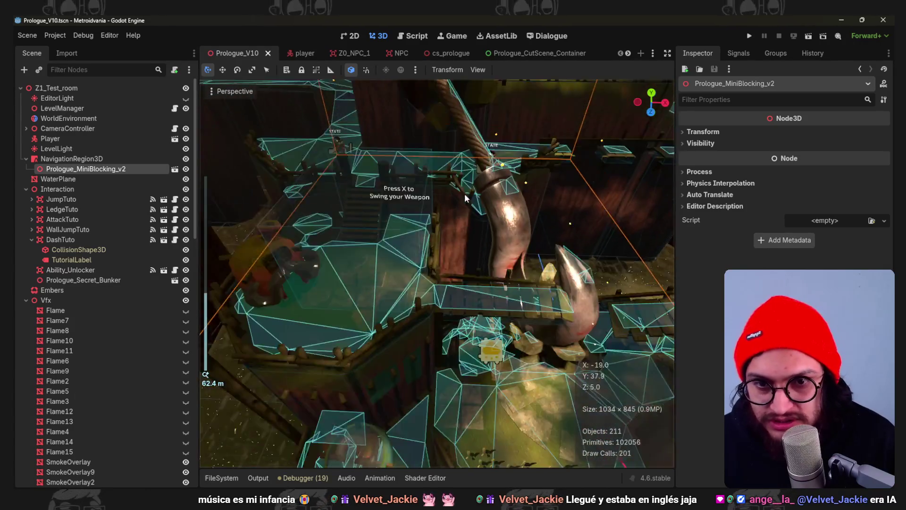
drag(480, 208, 443, 247)
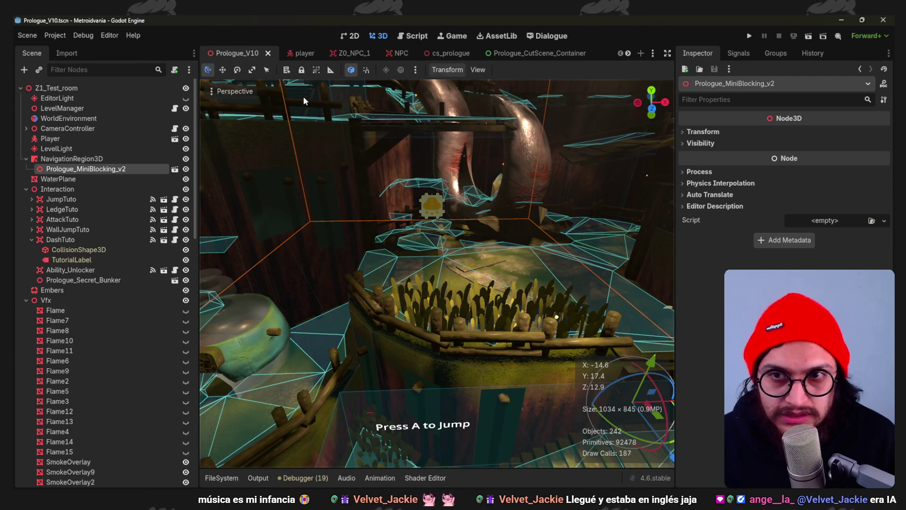
- Bake the NavigationMesh on NavigationRegion3D, then inspect the first BakeLights spotlight
click(94, 158)
click(536, 69)
scroll(down, 3)
scroll(down, 3)
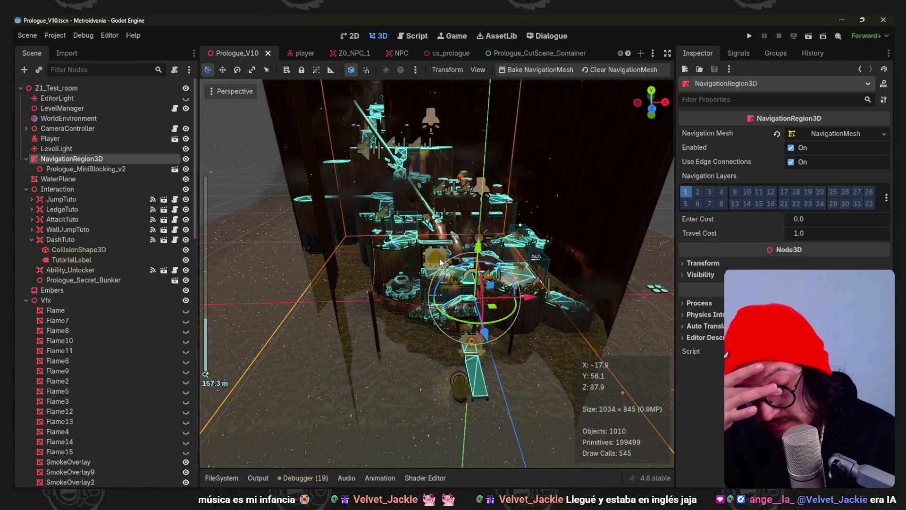
scroll(up, 3)
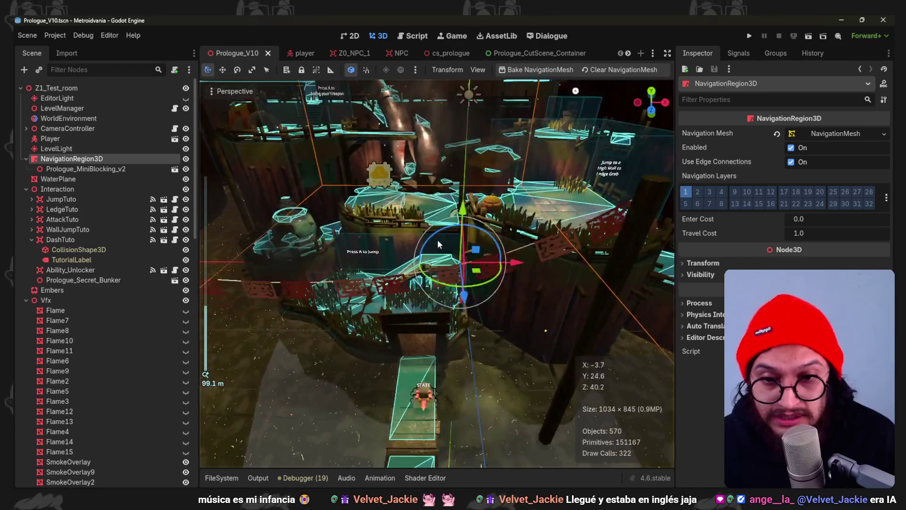
drag(451, 232, 507, 312)
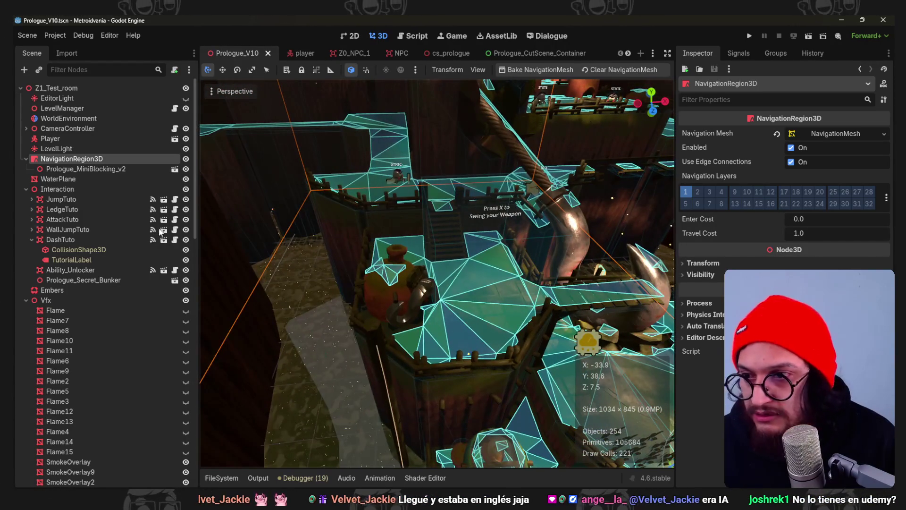
scroll(down, 3)
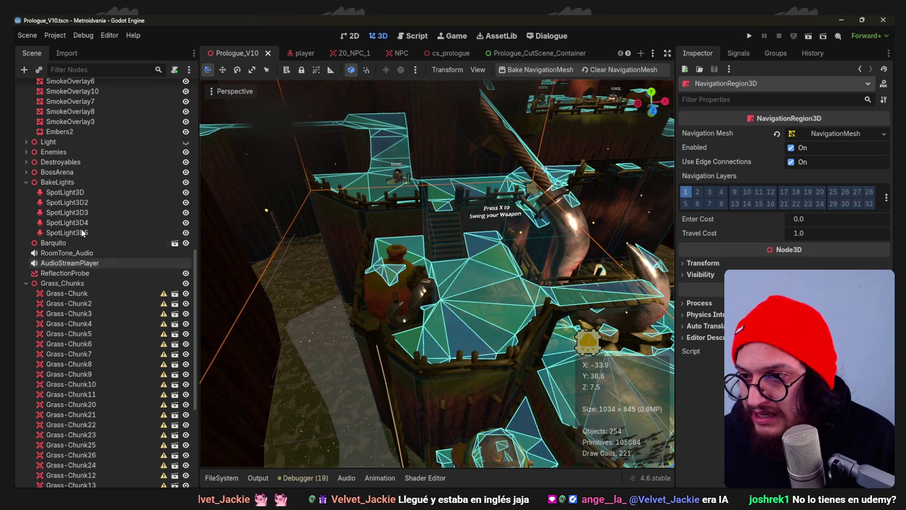
click(80, 192)
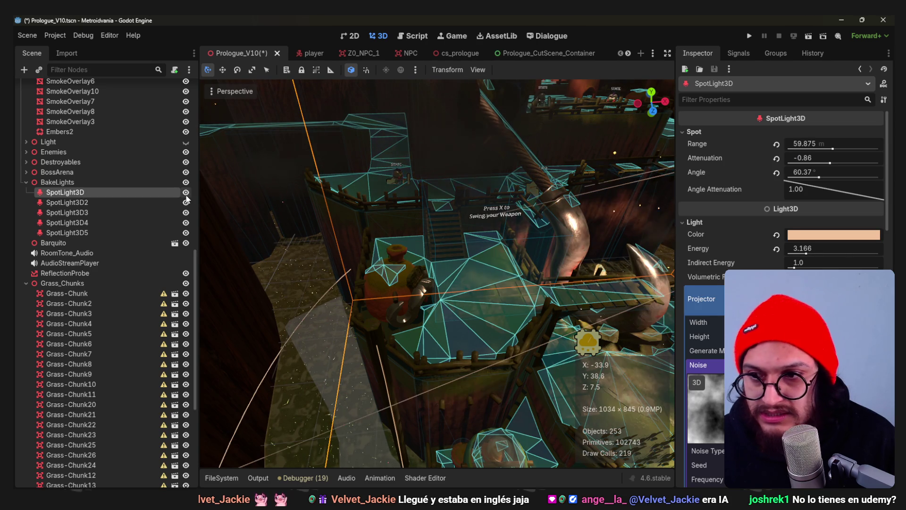
- Duplicate SpotLight3D2 into SpotLight3D6 and frame the new light in the view
click(121, 202)
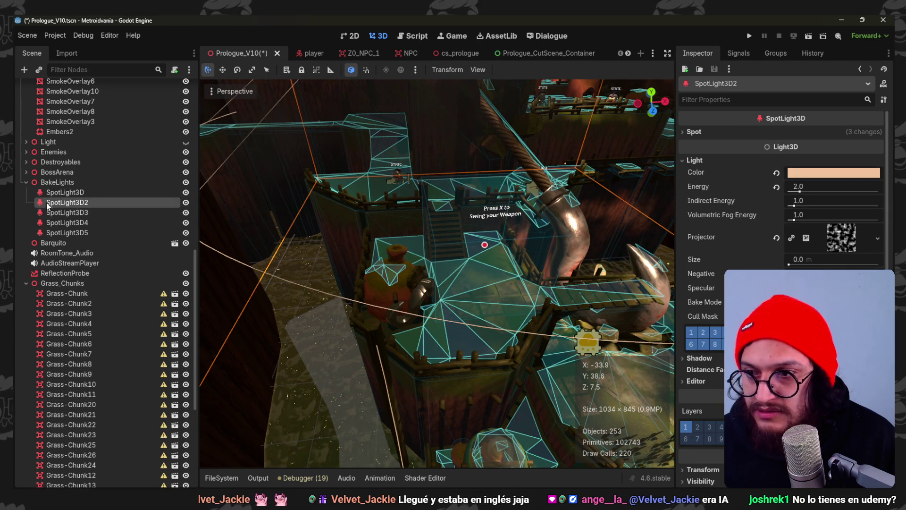
key(ctrl+d)
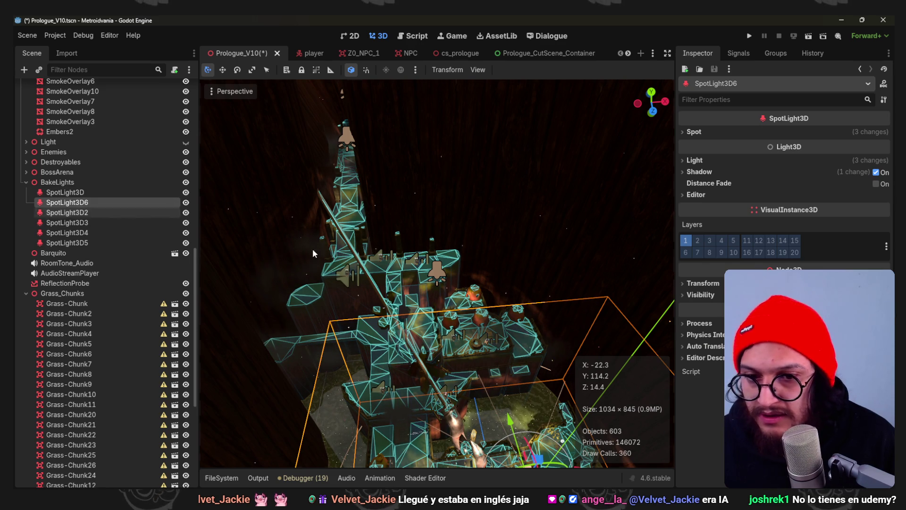
key(f)
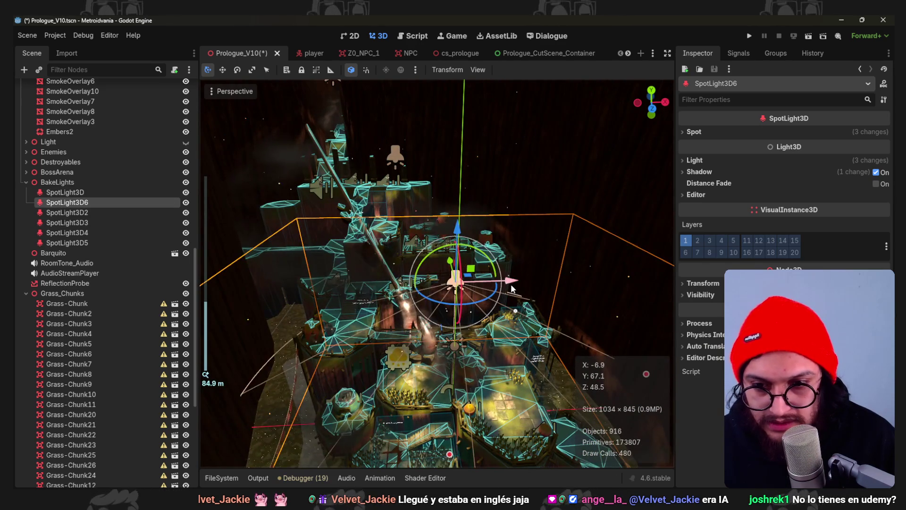
scroll(down, 3)
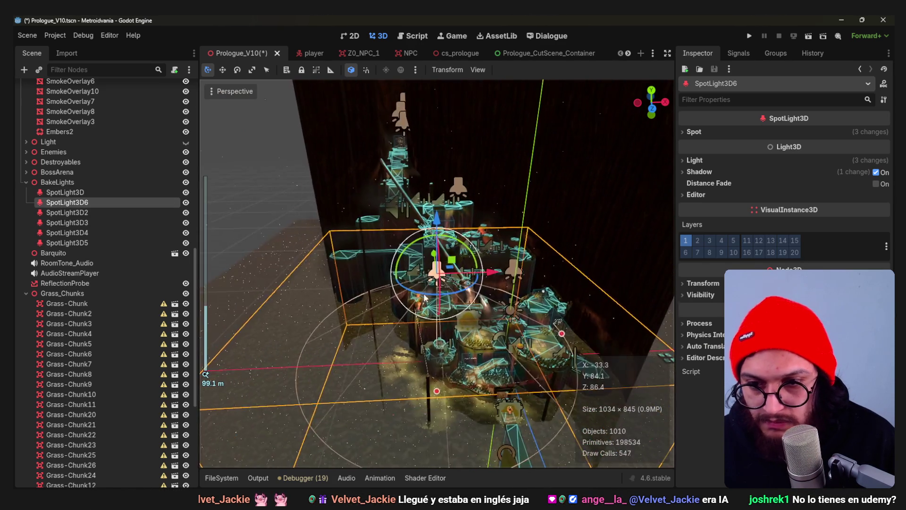
scroll(up, 3)
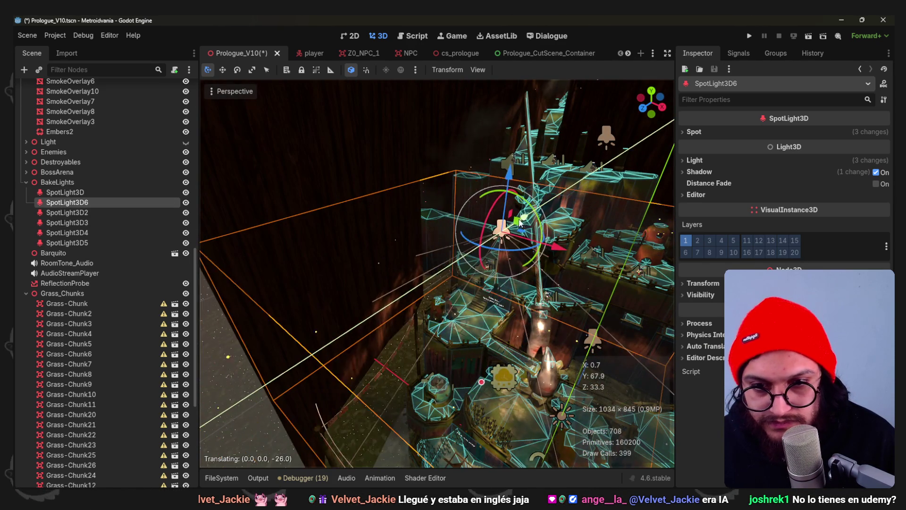
scroll(up, 3)
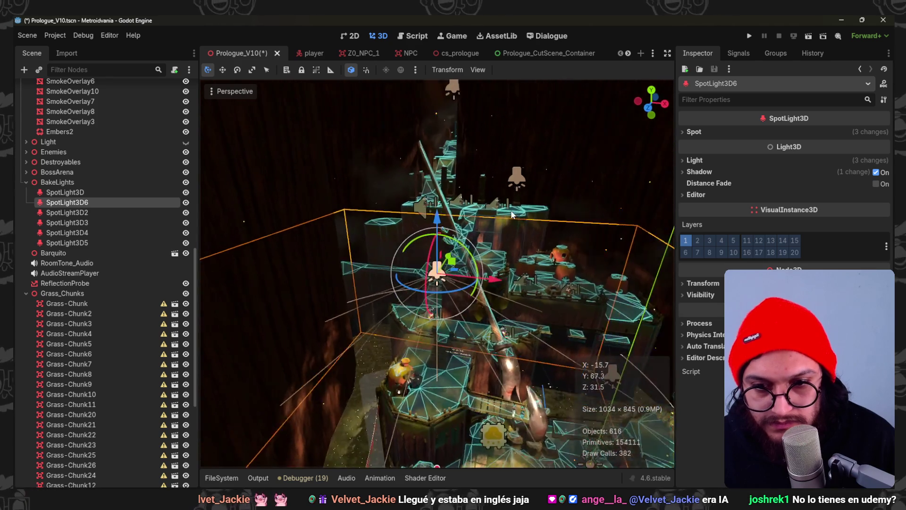
drag(487, 175, 504, 207)
scroll(up, 3)
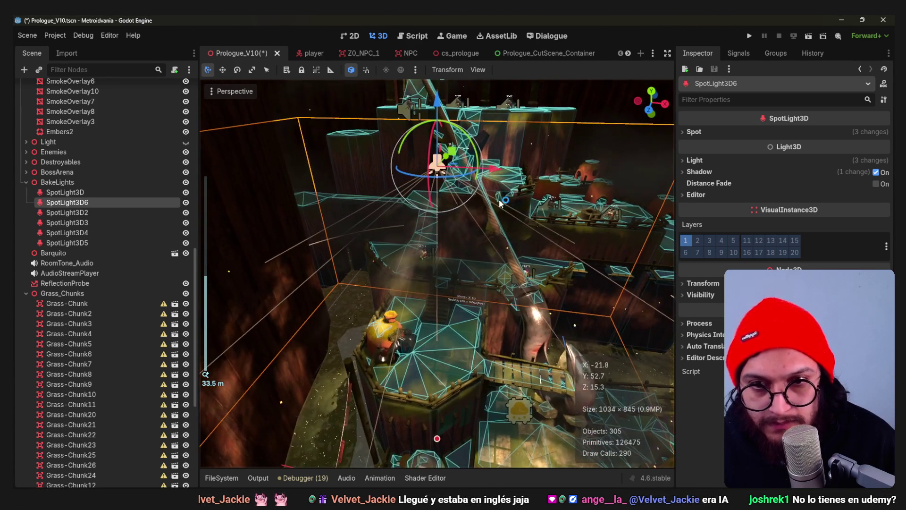
- Move SpotLight3D6 3 units along Z, 2 along X, down 1, and save the scene
drag(497, 171, 499, 203)
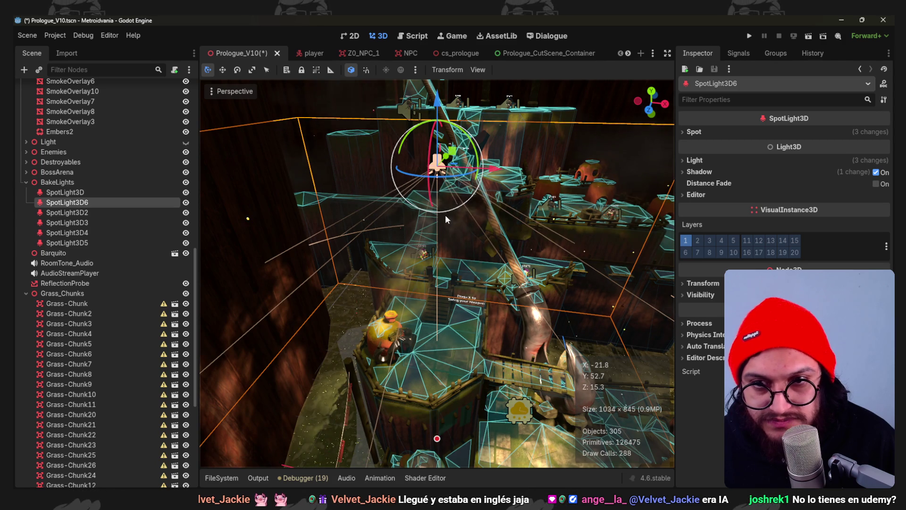
drag(435, 217, 447, 203)
drag(373, 163, 430, 183)
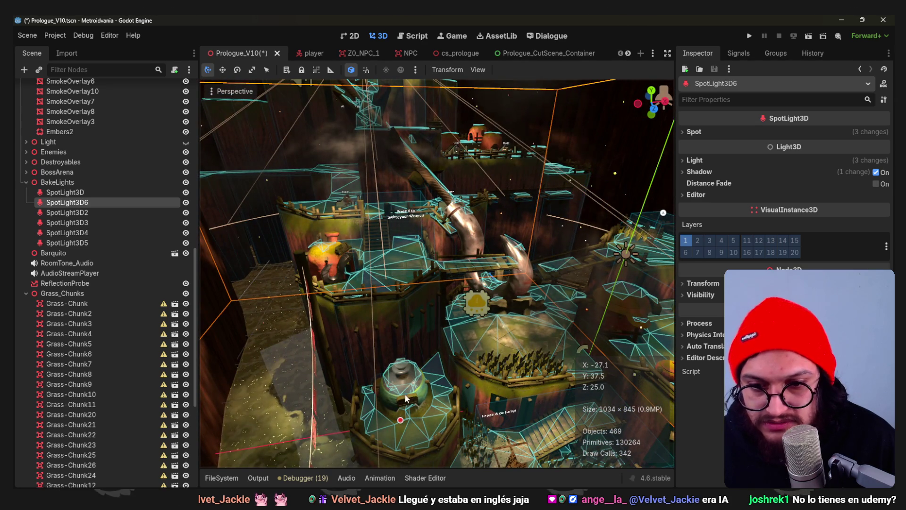
drag(446, 131, 476, 131)
scroll(up, 3)
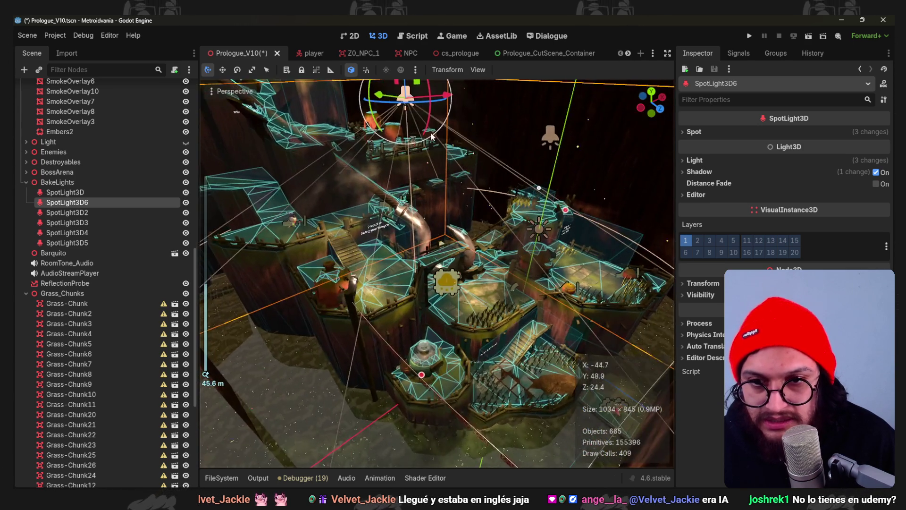
key(f)
drag(422, 164, 420, 159)
key(ctrl+s)
scroll(up, 3)
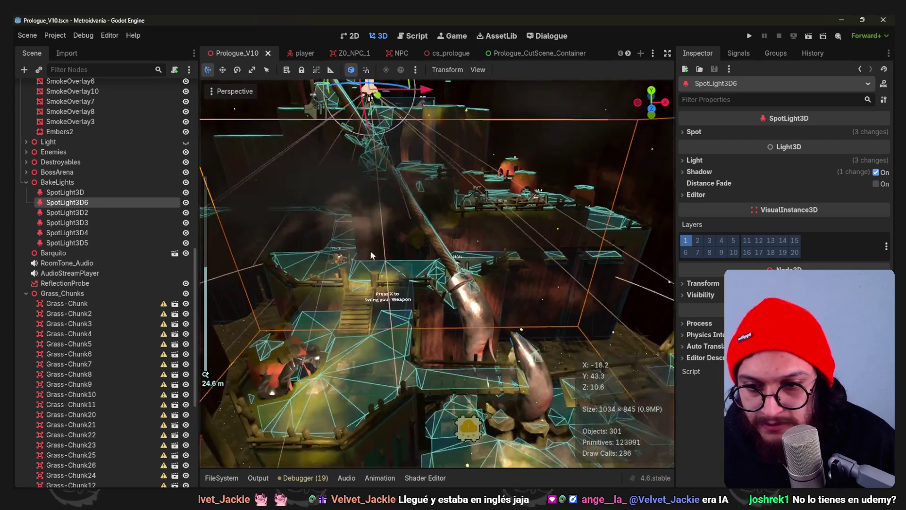
click(26, 293)
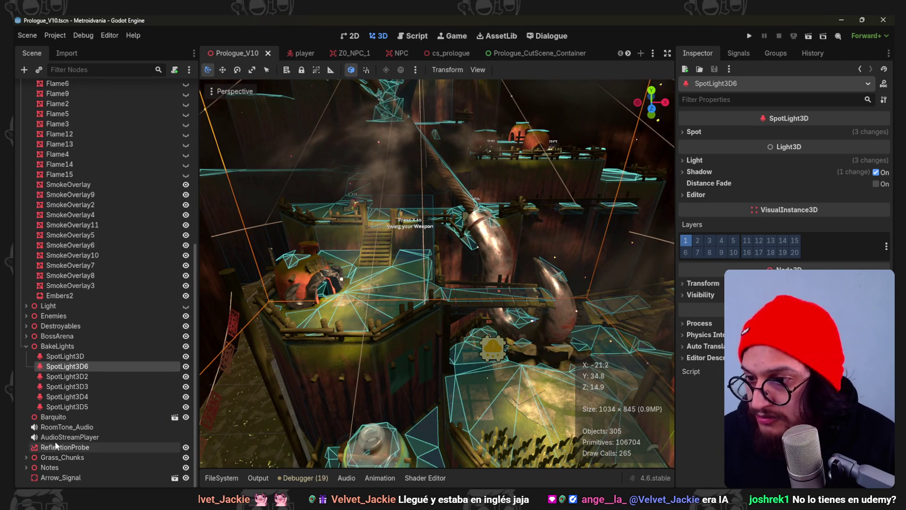
click(70, 447)
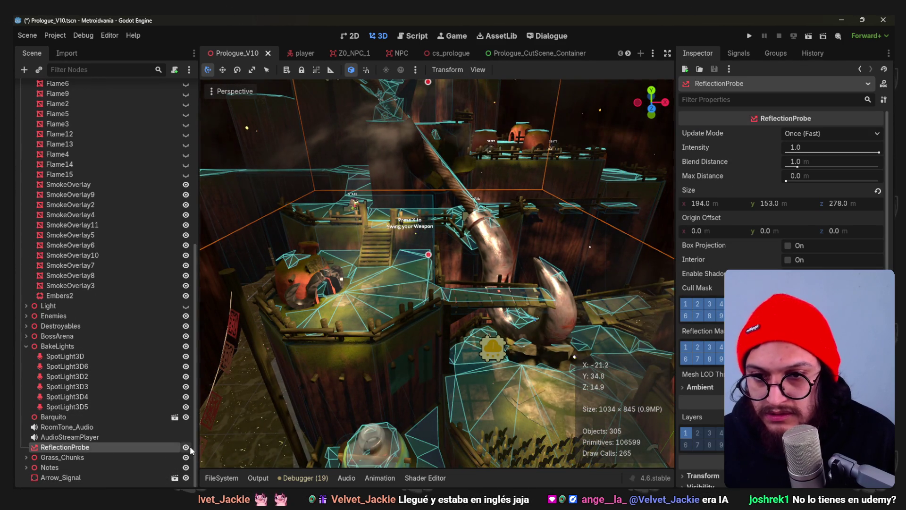
click(188, 447)
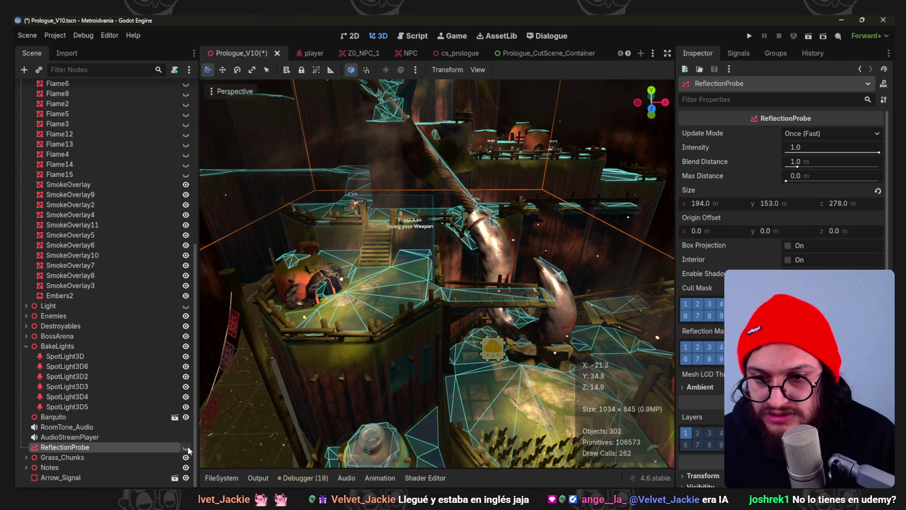
click(188, 447)
key(f)
scroll(down, 3)
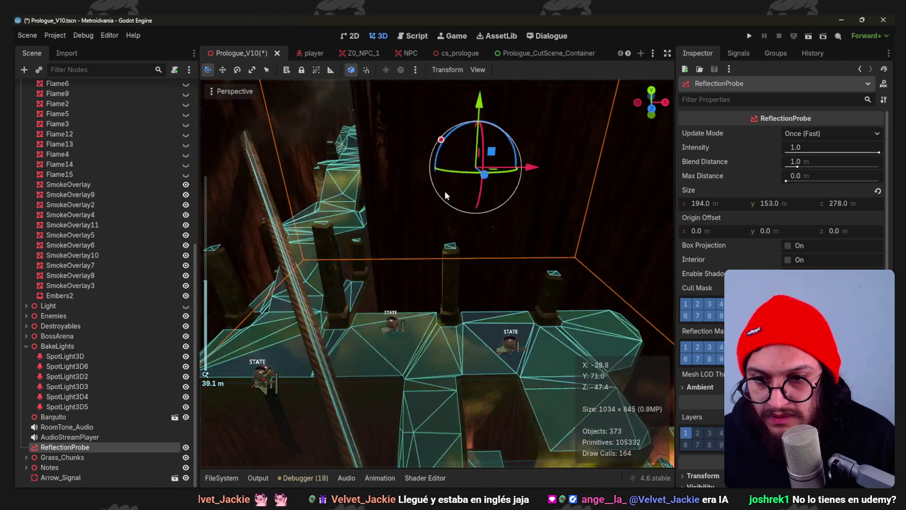
scroll(up, 3)
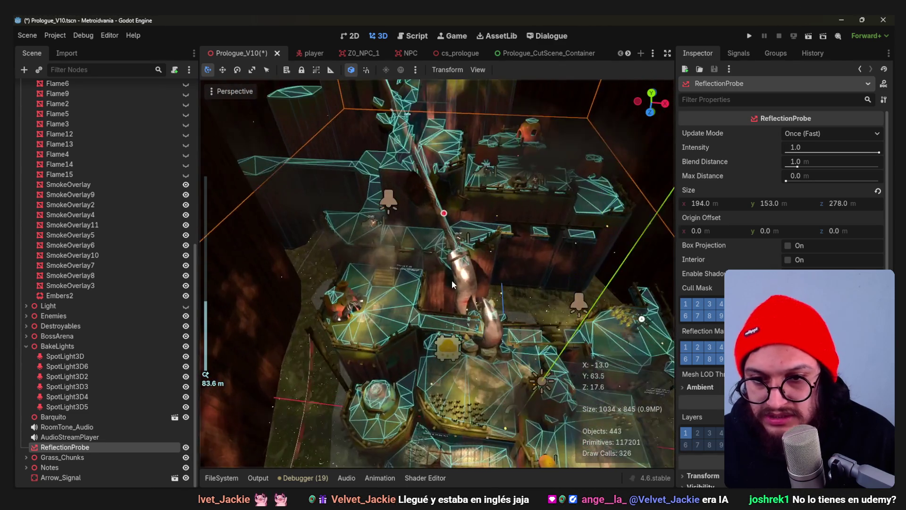
drag(439, 232, 366, 317)
- In Blender, select the small pot Cylinder.074 and select its top cup in Edit Mode
key(alt+Tab)
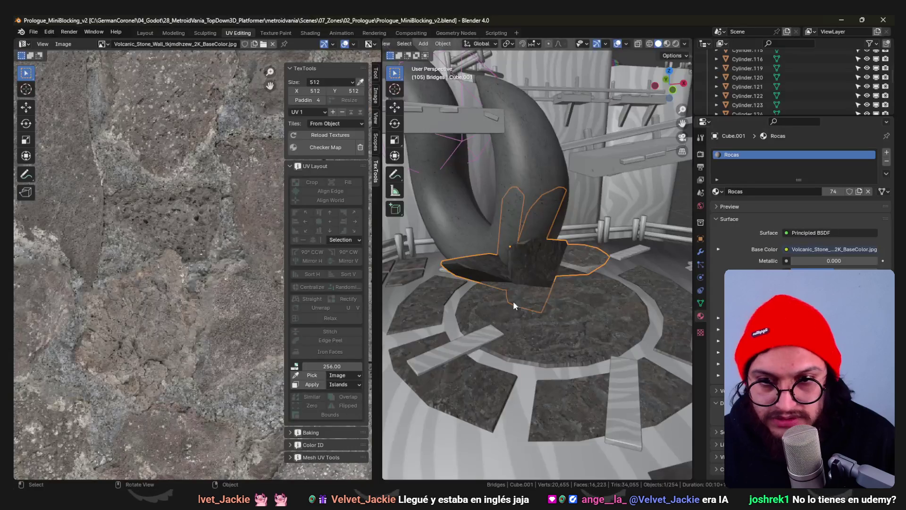
scroll(down, 3)
scroll(up, 3)
click(453, 311)
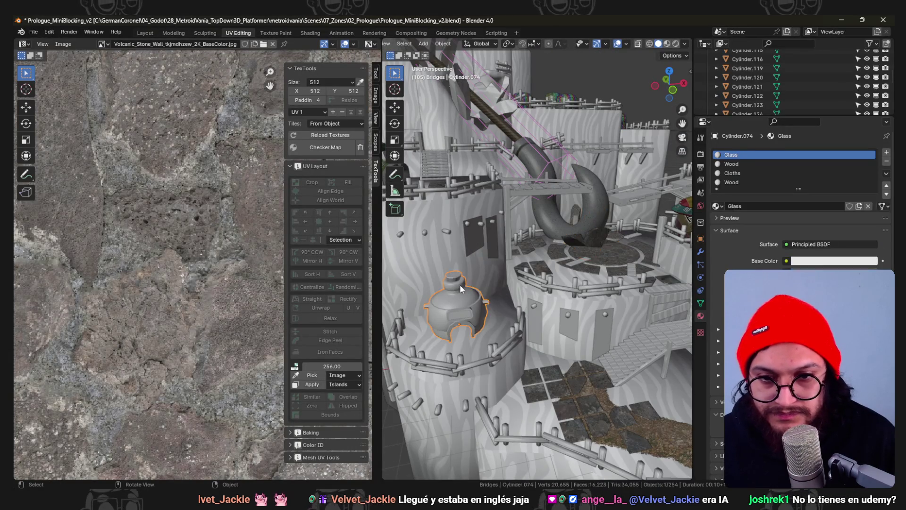
key(Tab)
scroll(up, 3)
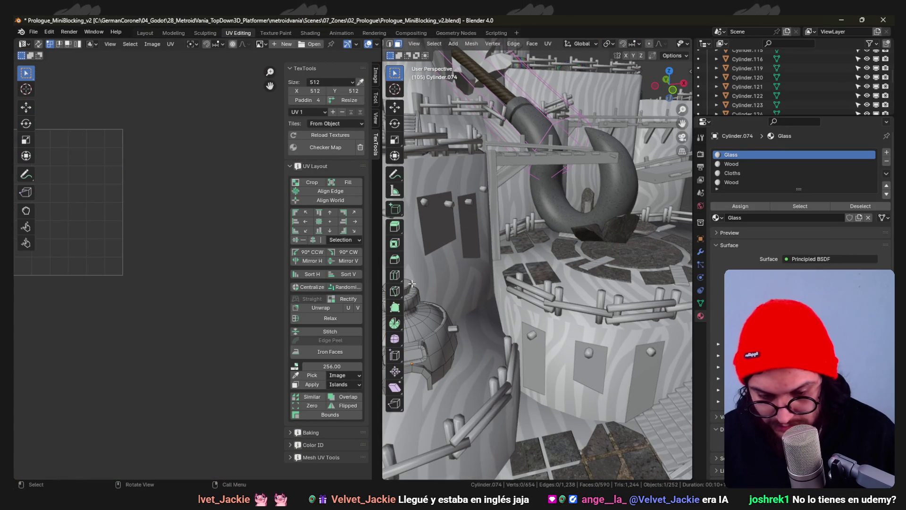
key(l)
key(KP_Decimal)
- Apply Shade Auto Smooth to the pot
right_click(550, 242)
key(Escape)
key(Tab)
right_click(567, 238)
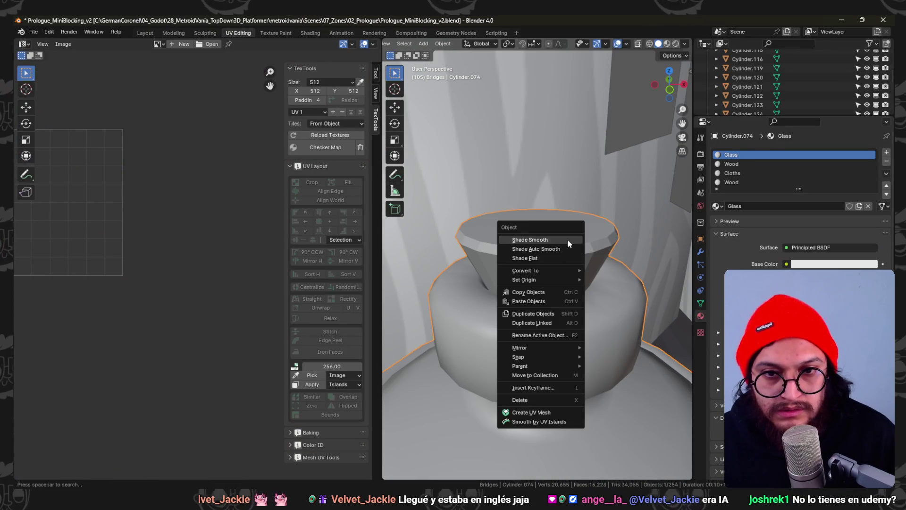
click(568, 248)
scroll(down, 3)
scroll(up, 3)
- Assign the Wood material slot to the pot's cup faces and save the file
key(ctrl+Tab)
click(636, 264)
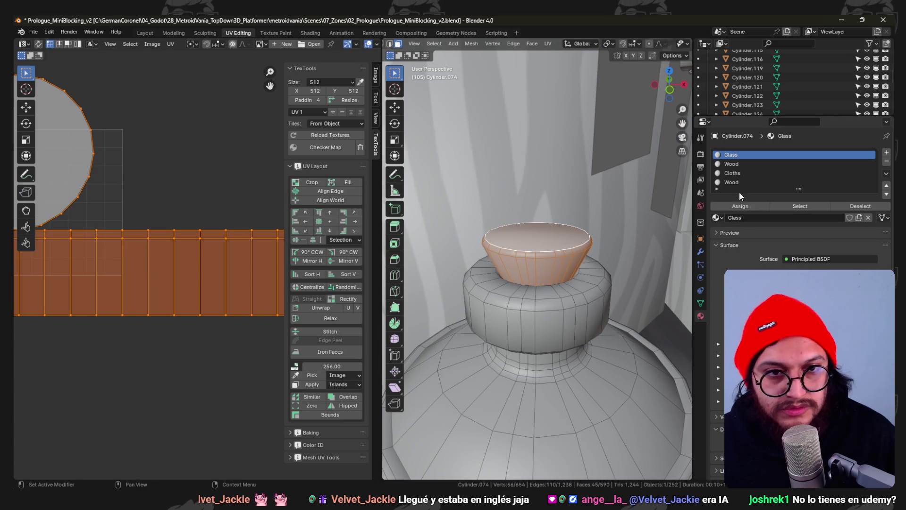
click(753, 160)
click(740, 184)
key(ctrl+Tab)
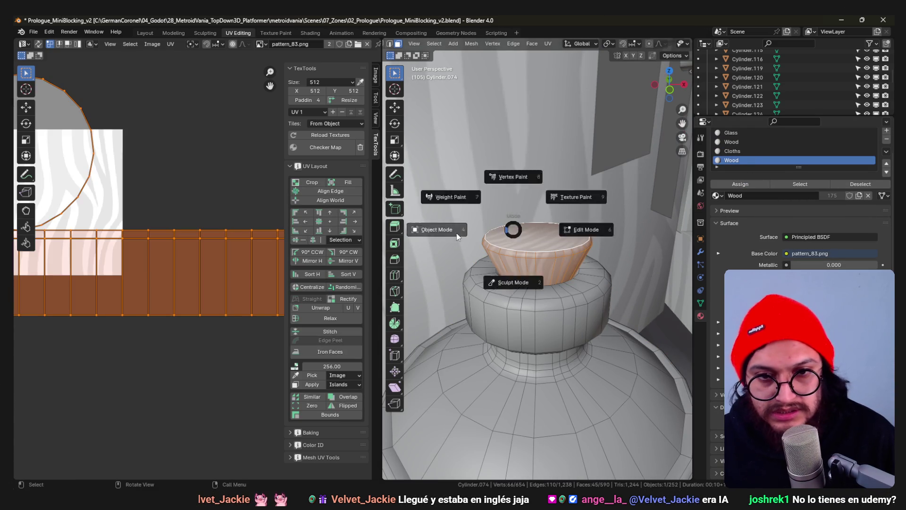
click(451, 230)
scroll(down, 3)
key(ctrl+s)
scroll(up, 3)
- Shrink the pot's top cap UV island and enlarge its front window UV island
click(603, 261)
key(alt+a)
key(l)
key(s)
click(189, 295)
key(KP_7)
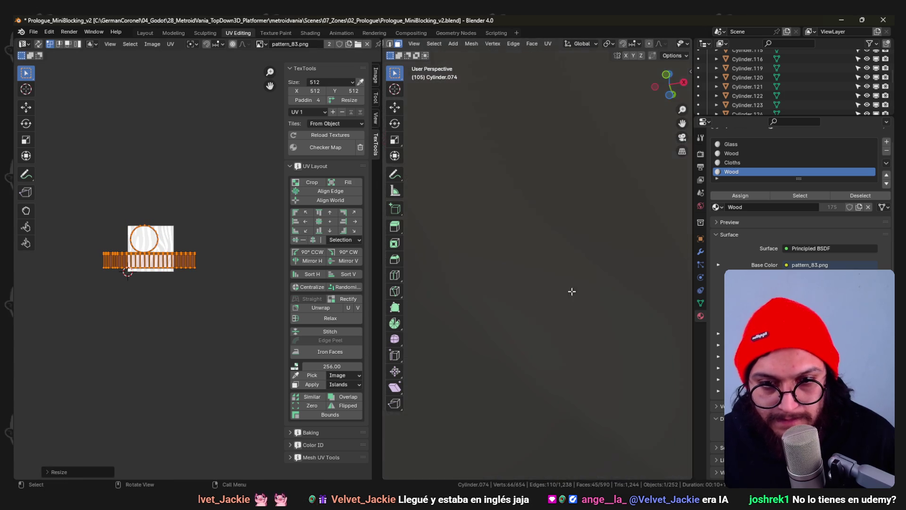
click(547, 349)
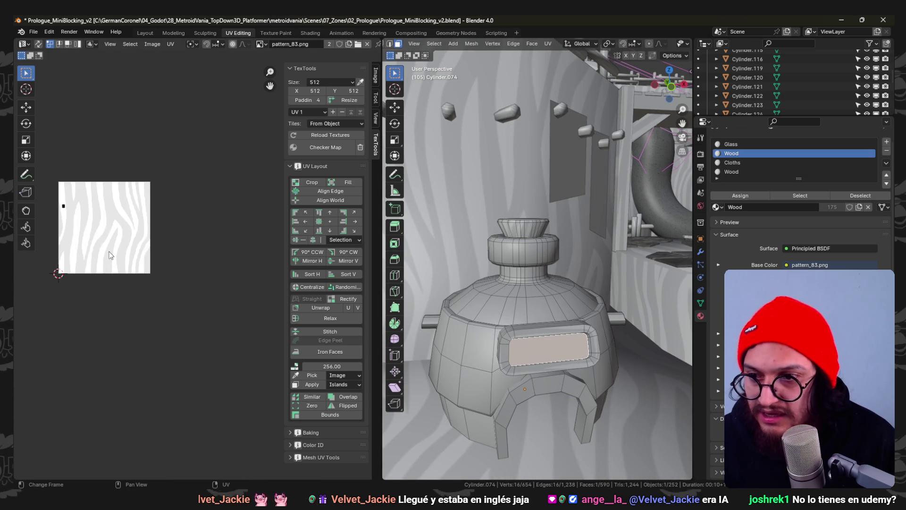
key(Home)
key(s)
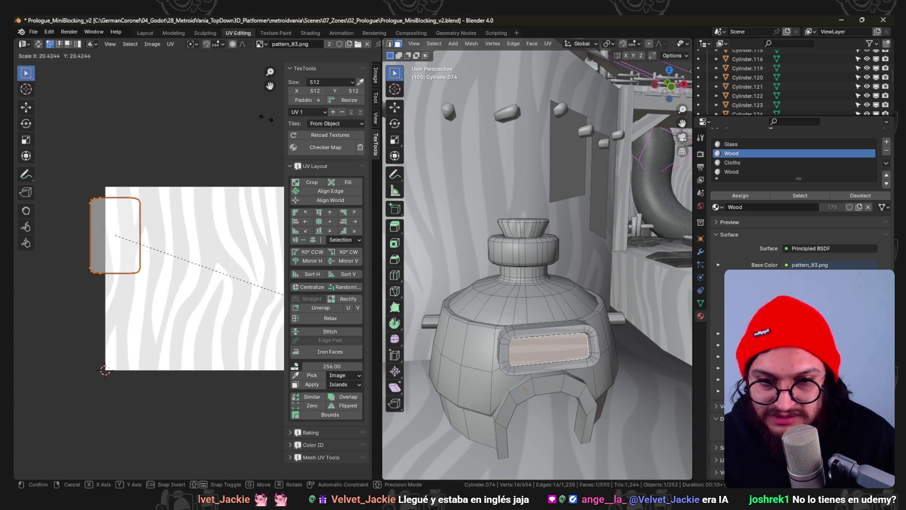
click(525, 257)
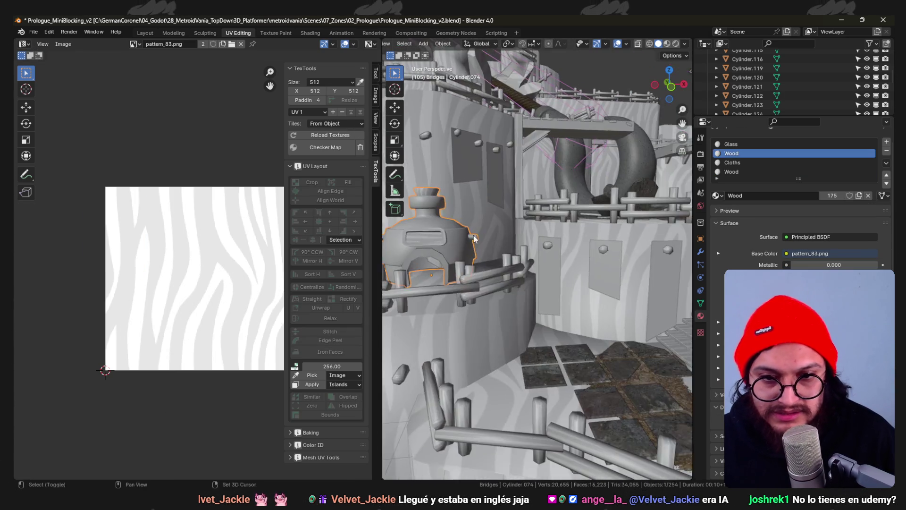
- Orbit around the level and select the lower wall piece
drag(525, 246, 518, 254)
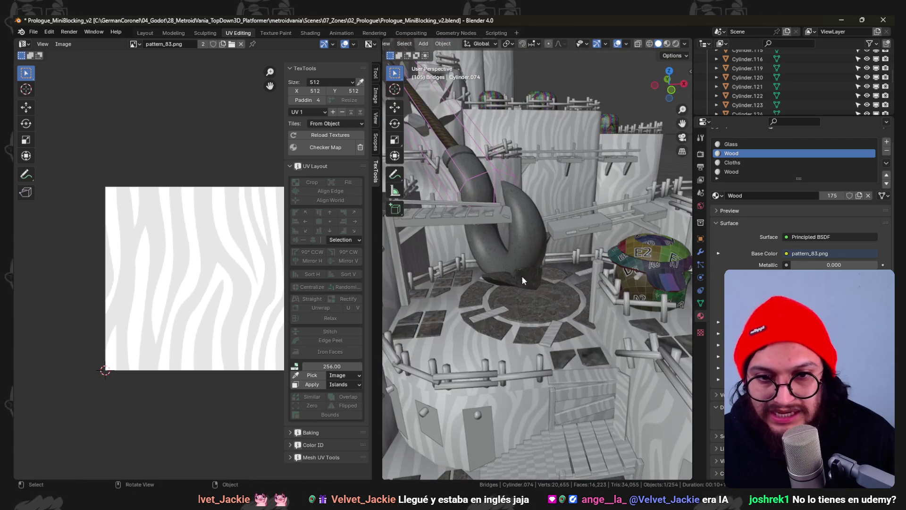
drag(543, 295, 557, 320)
click(561, 312)
key(ctrl+Tab)
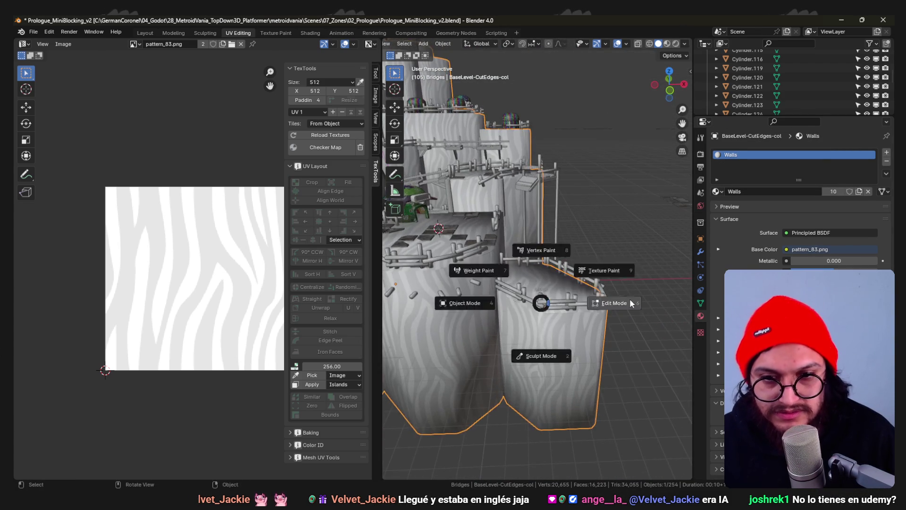
- Raise the upper vertices of the lower walls by 3 m using front X-ray view
click(592, 302)
key(KP_1)
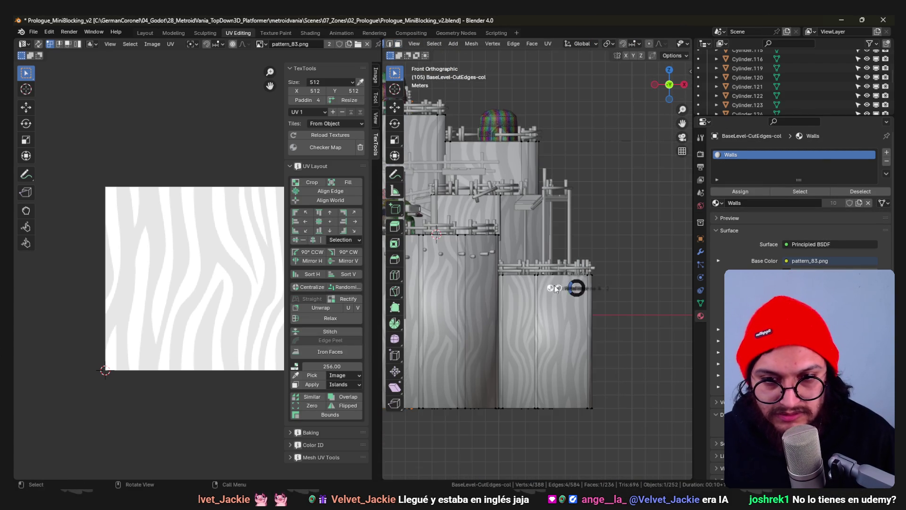
key(alt+z)
drag(610, 306, 554, 278)
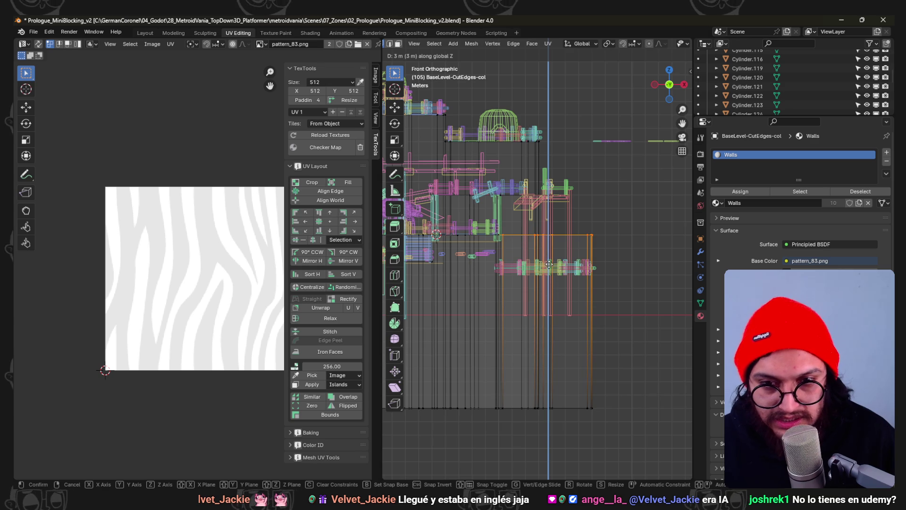
click(549, 265)
key(Tab)
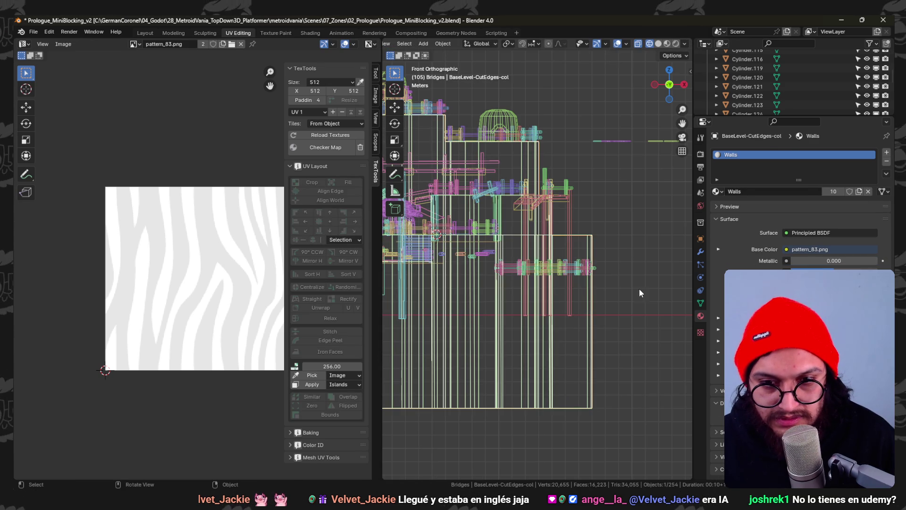
drag(487, 255, 582, 242)
key(alt+z)
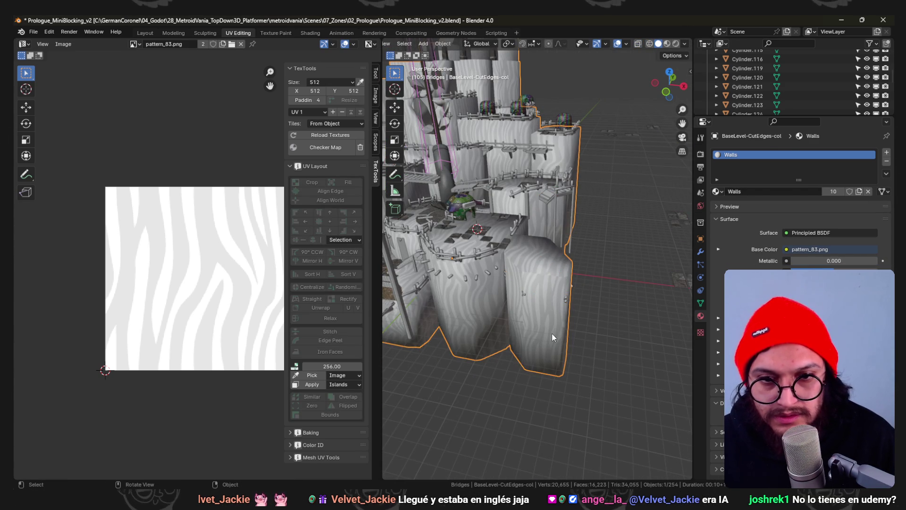
- Select the fence pieces that sit on the lower wall
scroll(up, 3)
click(565, 299)
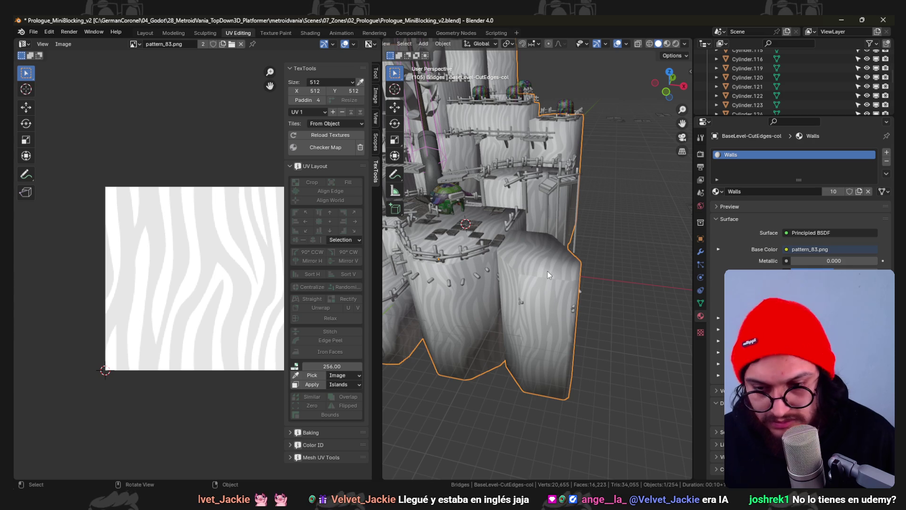
key(h)
drag(622, 331, 503, 249)
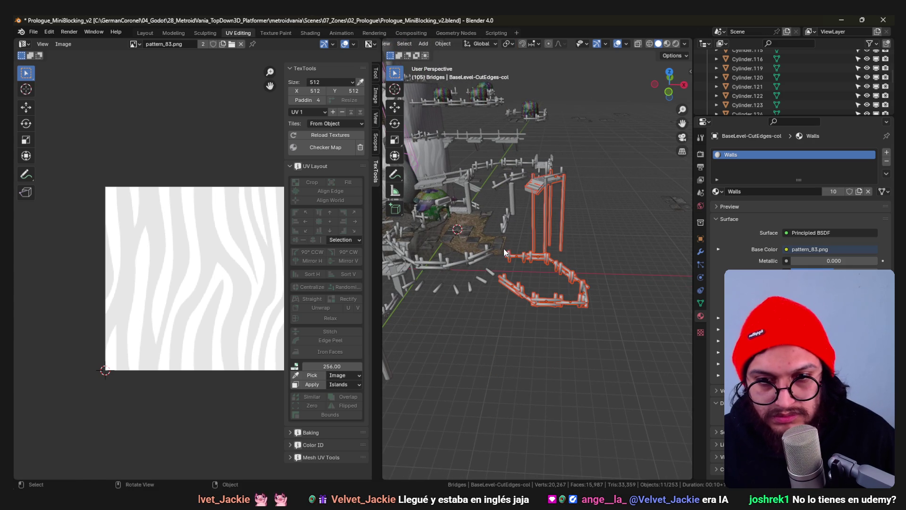
key(alt+h)
click(579, 304)
click(576, 306)
key(KP_7)
key(shift+z)
key(c)
key(Escape)
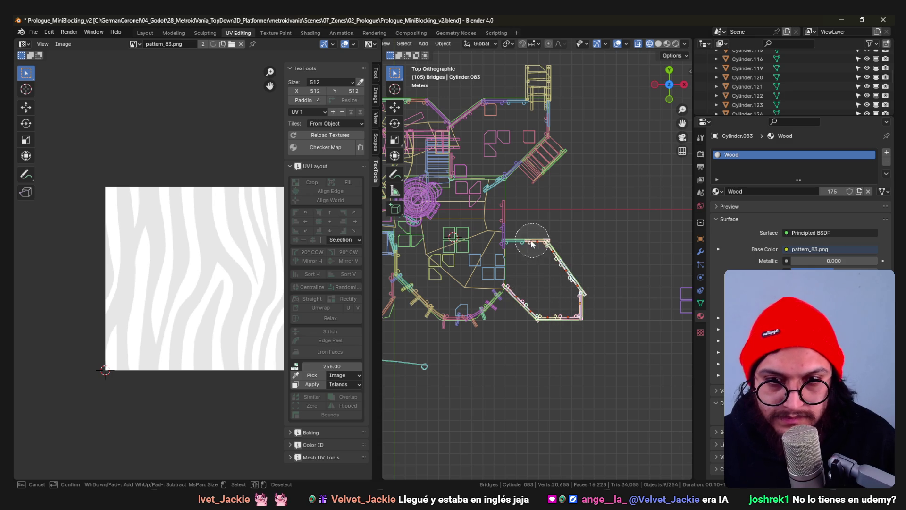
- Lift the fence 2.8 m along Z with gz2.8
drag(560, 325, 619, 263)
key(shift+z)
text(z2.8)
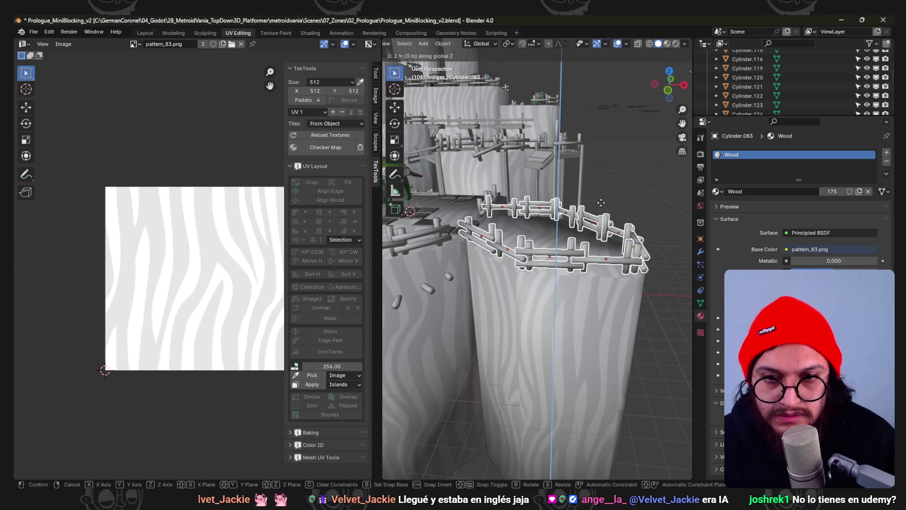
key(Return)
drag(601, 206, 561, 175)
key(g)
key(z)
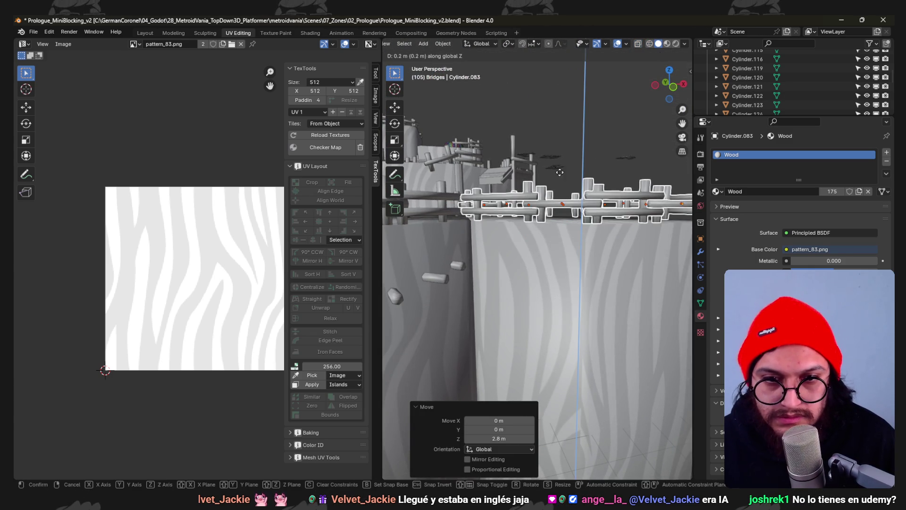
- Save Prologue_MiniBlocking_v2.blend and open another fence piece for editing in top view
key(alt+a)
drag(555, 215, 522, 239)
key(ctrl+s)
click(521, 239)
key(Tab)
key(KP_7)
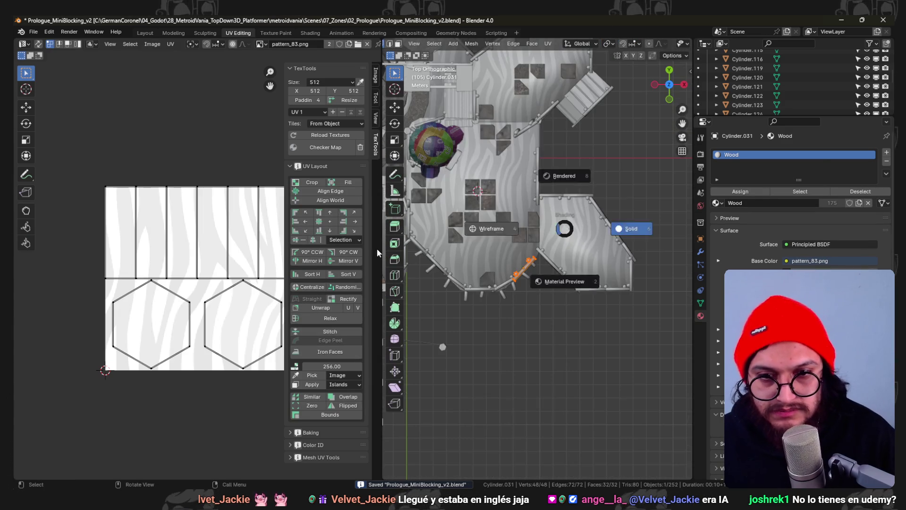
- Select the fence piece's vertices, undo the trial move, and save the file
scroll(up, 3)
key(alt+z)
drag(603, 309, 523, 245)
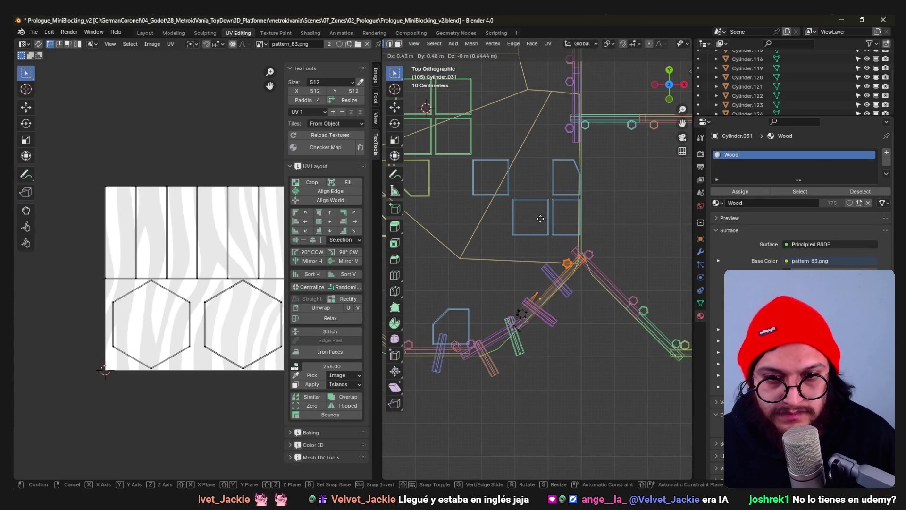
click(540, 218)
key(ctrl+z)
click(563, 210)
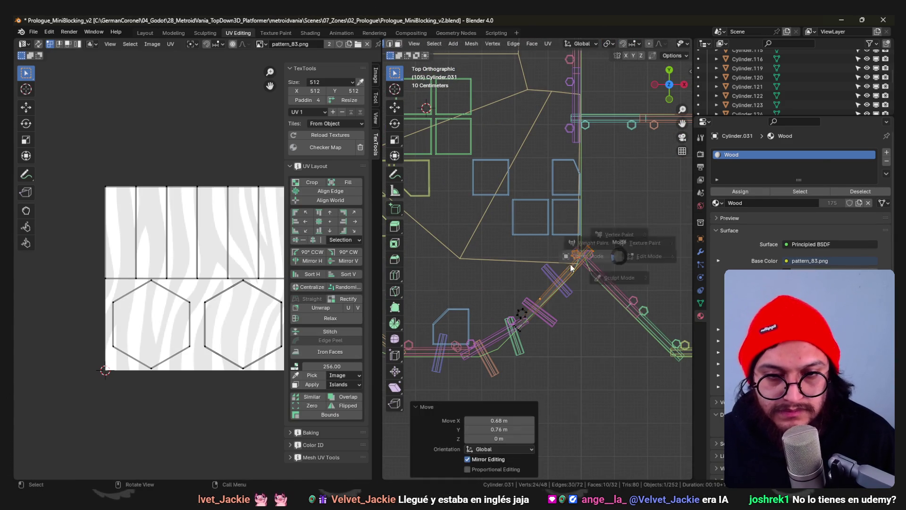
key(Tab)
key(ctrl+s)
- Select the stone floor tiles Axol_Statue.057 near the fence and enter Edit Mode
drag(619, 267, 543, 246)
scroll(down, 3)
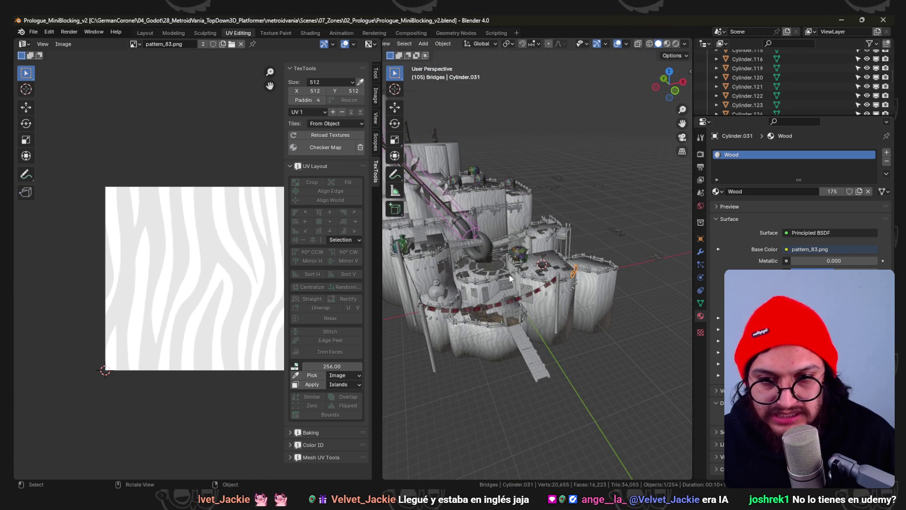
scroll(up, 3)
key(ctrl+s)
drag(514, 249, 590, 273)
scroll(down, 3)
scroll(up, 3)
scroll(up, 3)
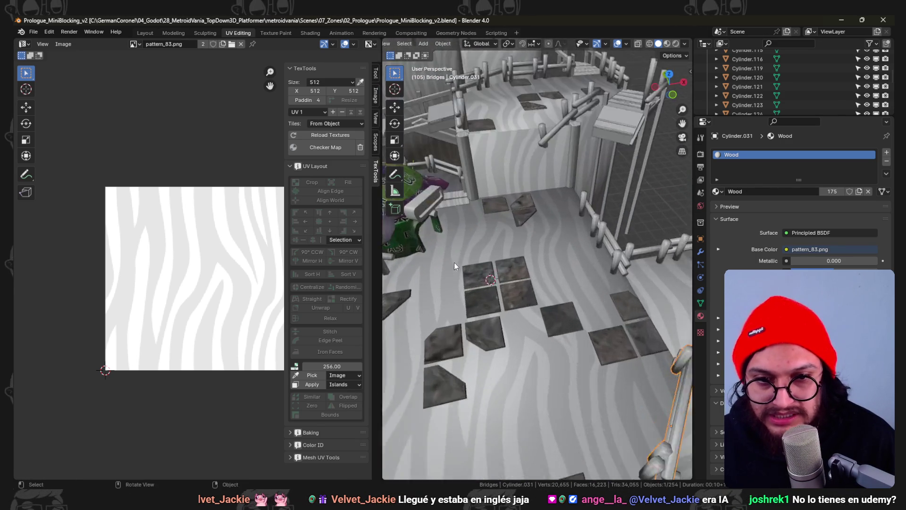
click(546, 316)
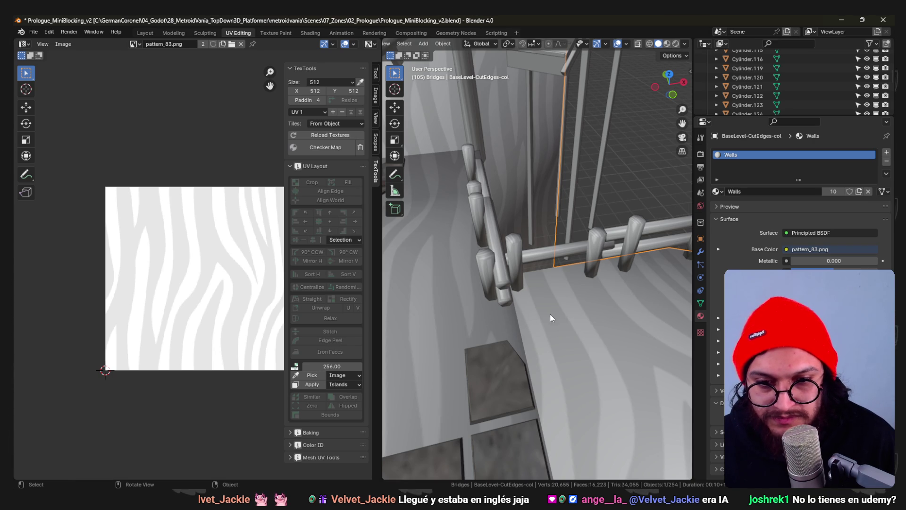
scroll(down, 3)
key(Tab)
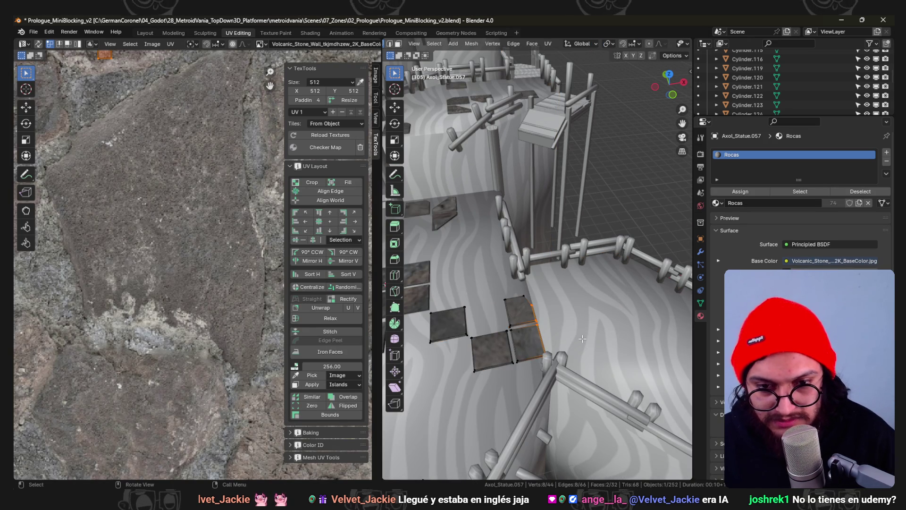
- Shift the stone tiles 0.06 m along X in top wireframe view, then return to Godot
key(KP_7)
key(z)
click(536, 339)
key(g)
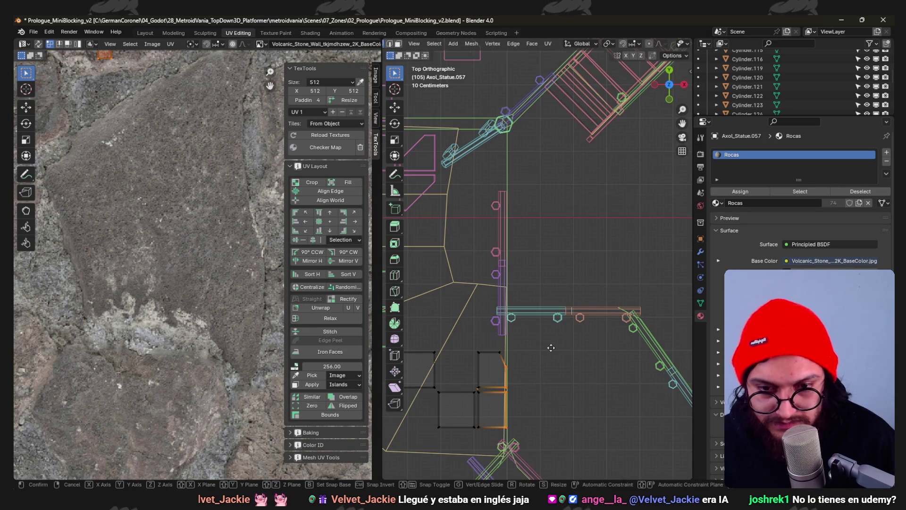
key(x)
click(602, 346)
key(Tab)
key(shift+z)
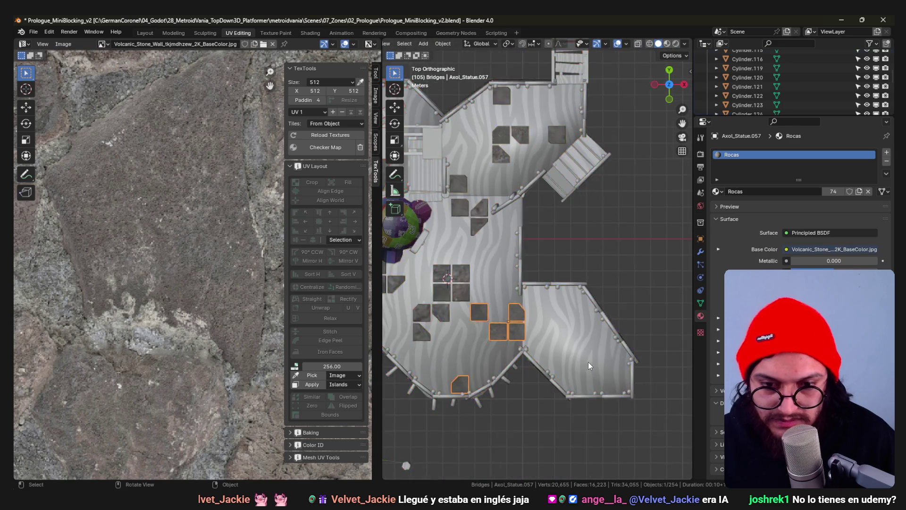
drag(569, 286, 524, 265)
key(alt+Tab)
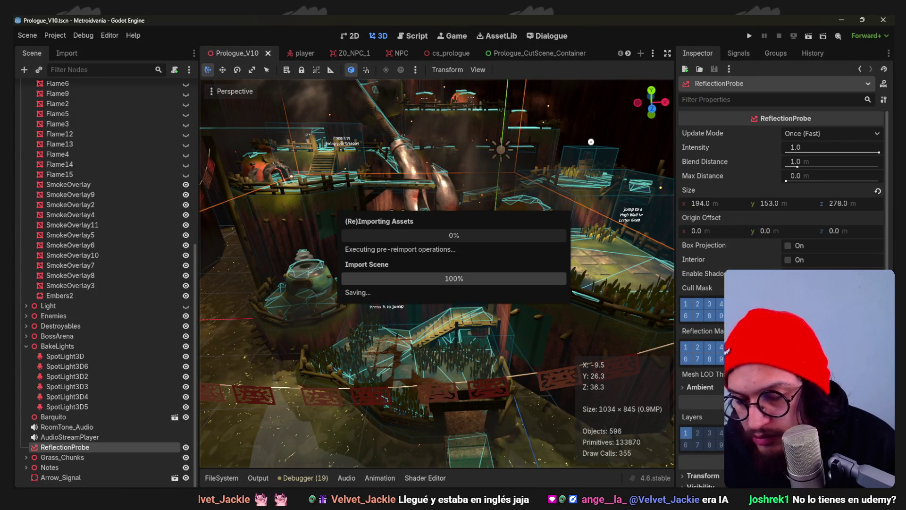
- Save the re-imported Prologue_V10 scene
scroll(down, 3)
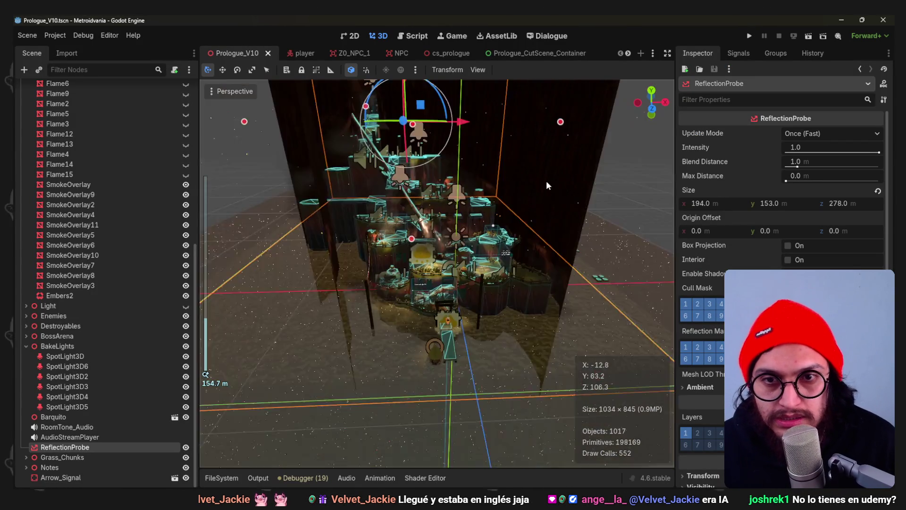
scroll(up, 3)
scroll(up, 3)
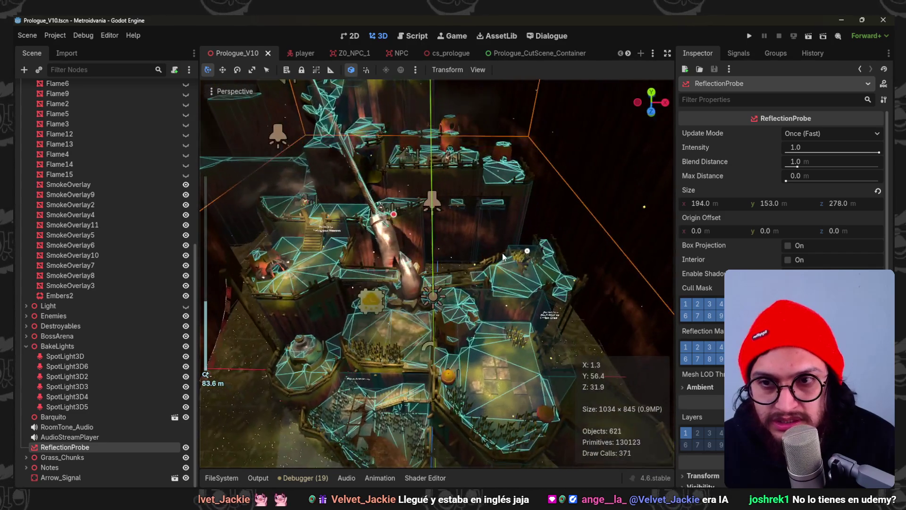
scroll(up, 3)
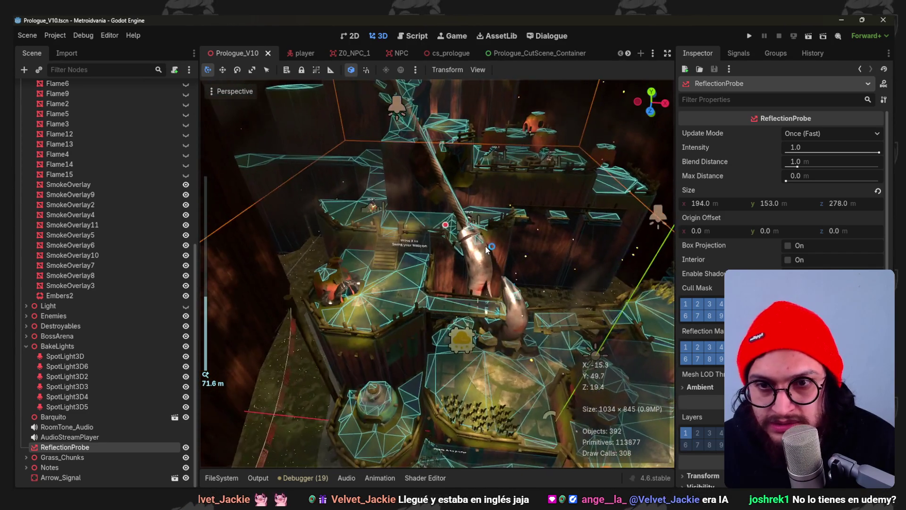
key(ctrl+s)
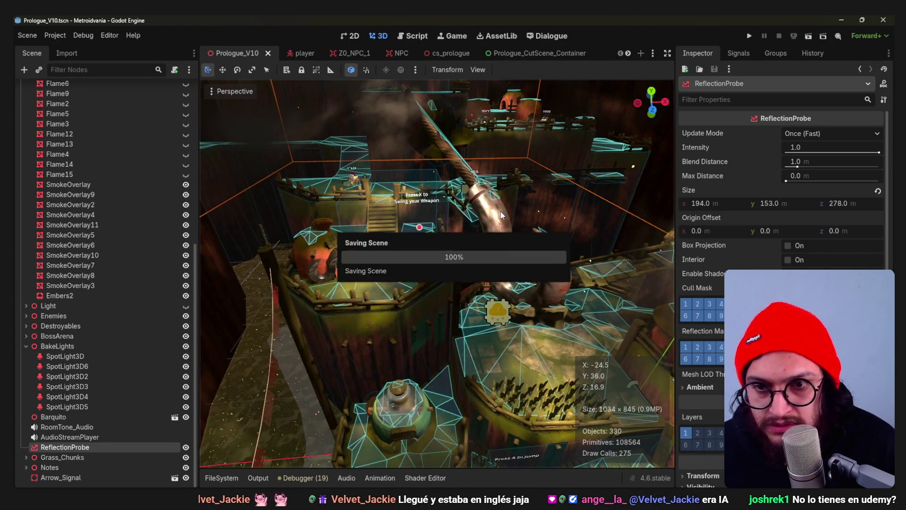
- Orbit around the re-imported level for a wider view, then launch a playtest
scroll(down, 3)
drag(504, 240, 363, 375)
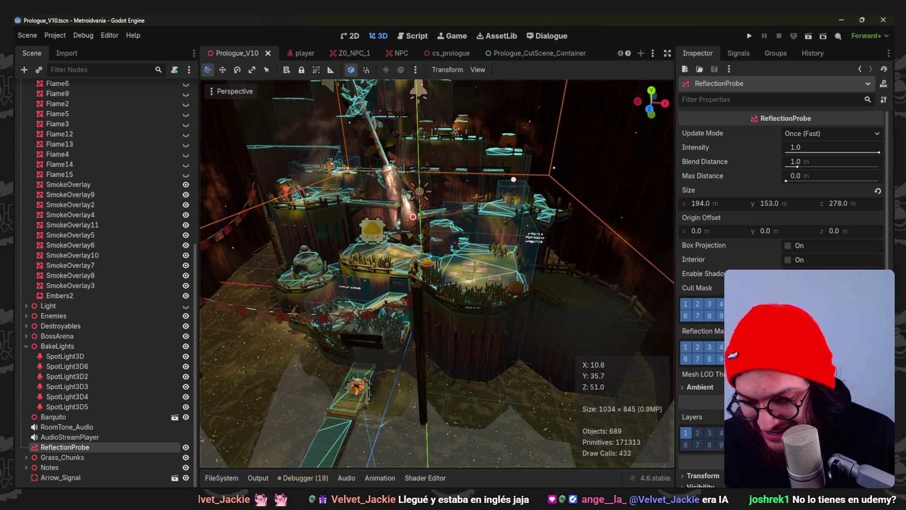
scroll(down, 3)
drag(471, 321, 514, 303)
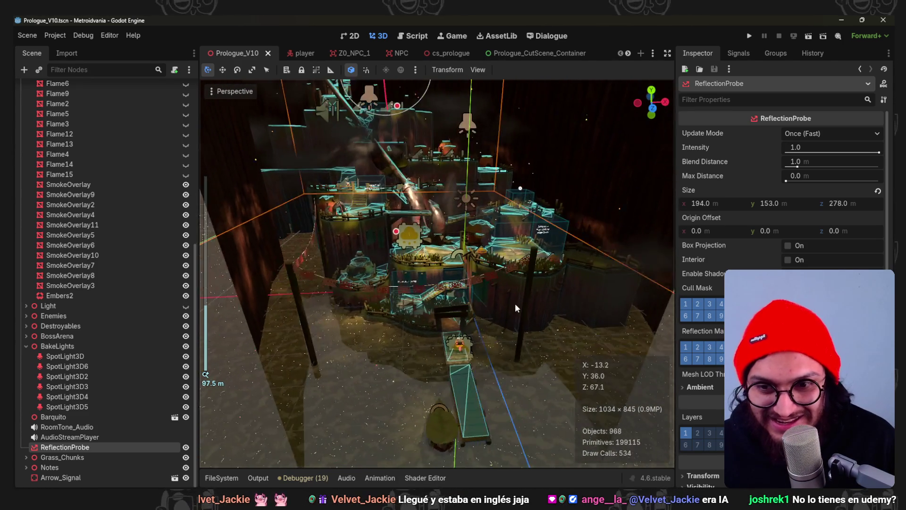
scroll(up, 3)
click(749, 37)
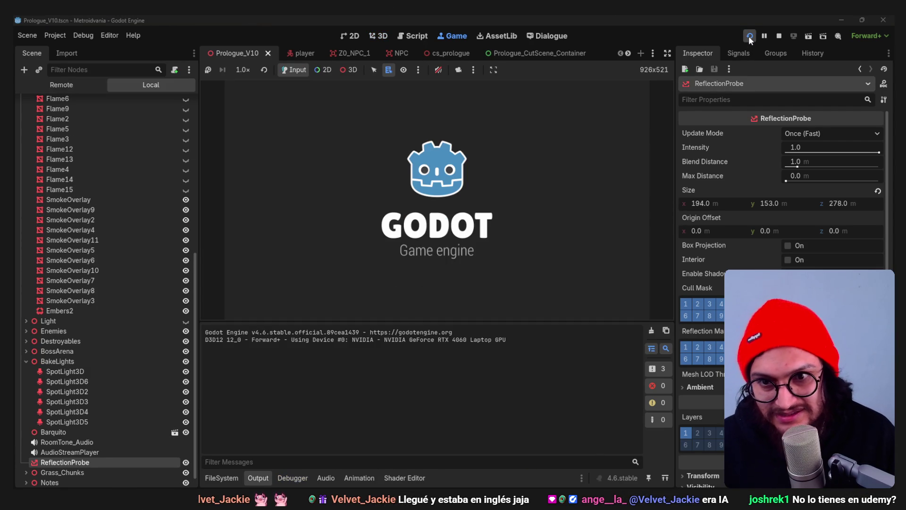
- Frame the ReflectionProbe, collapse the Vfx node, and orbit to a top-down level view
scroll(up, 3)
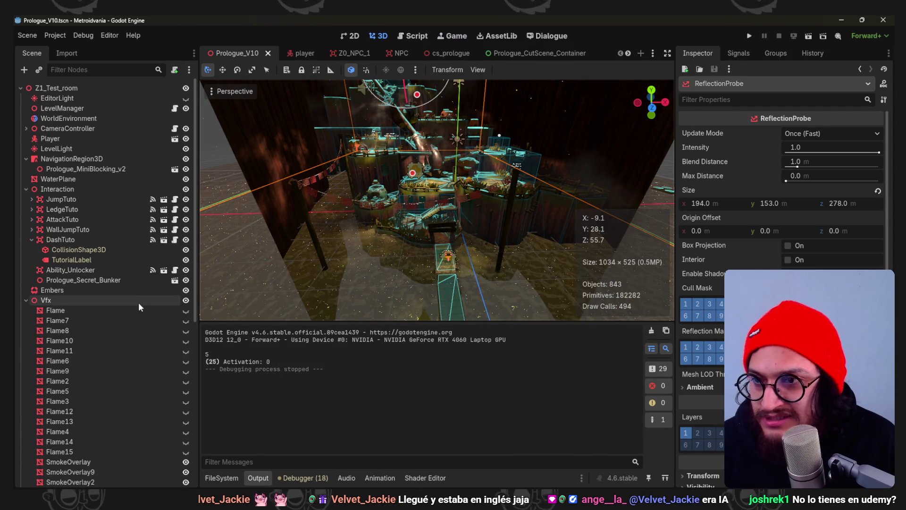
key(f)
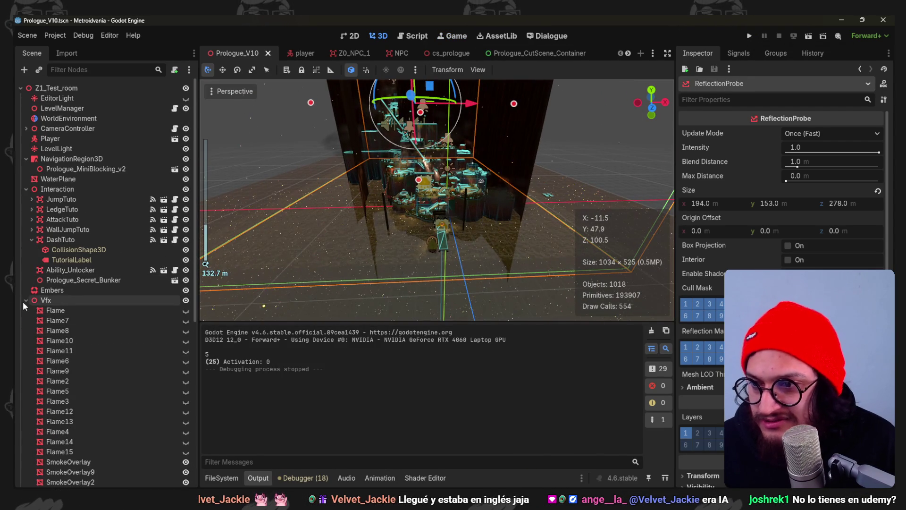
click(26, 300)
scroll(down, 3)
scroll(up, 3)
drag(408, 178, 472, 236)
- Select Ability_Unlocker, move it along the X axis, and save the scene
click(472, 235)
scroll(down, 3)
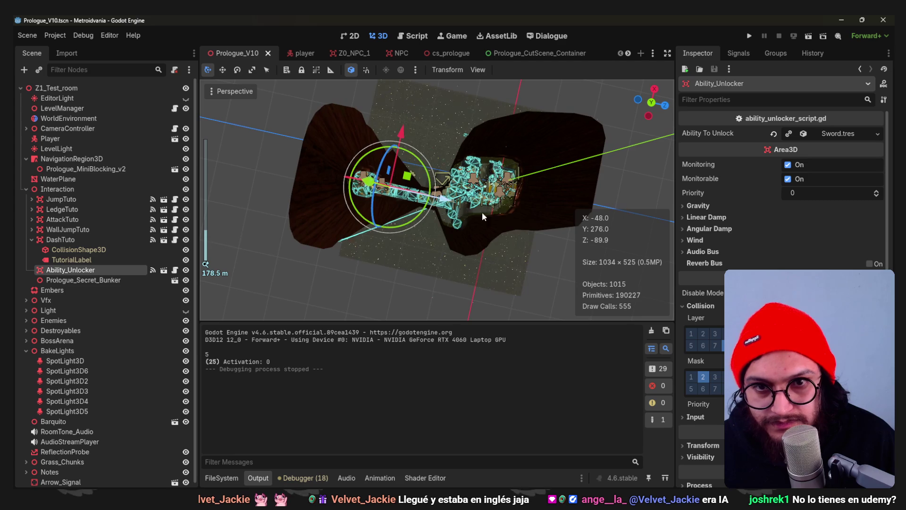
drag(555, 226, 465, 212)
scroll(up, 3)
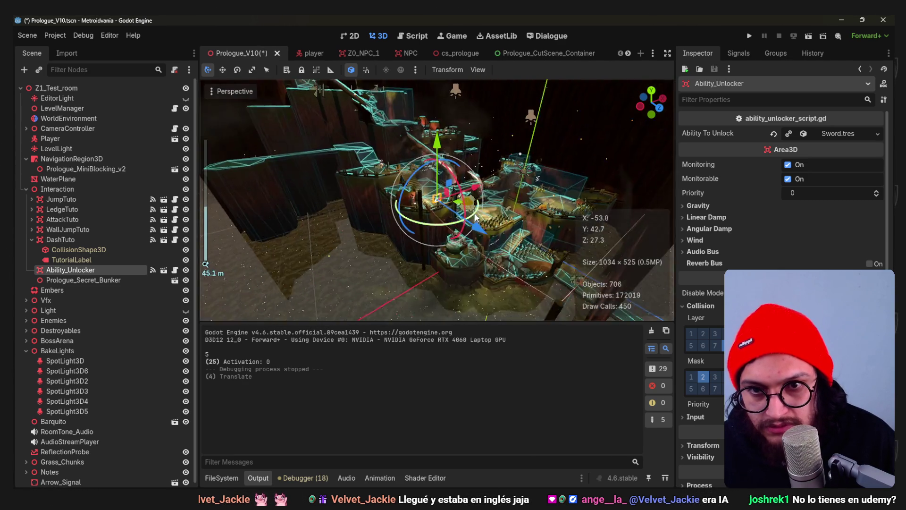
drag(449, 165, 443, 146)
key(ctrl+s)
- Nudge Ability_Unlocker along Y, save again, and launch a playtest with F5
scroll(up, 3)
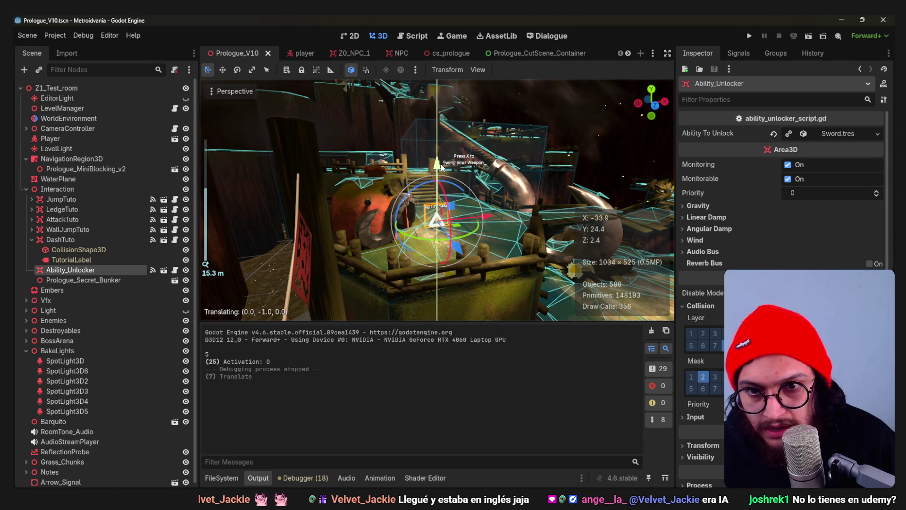
drag(438, 161, 438, 159)
key(ctrl+s)
scroll(down, 3)
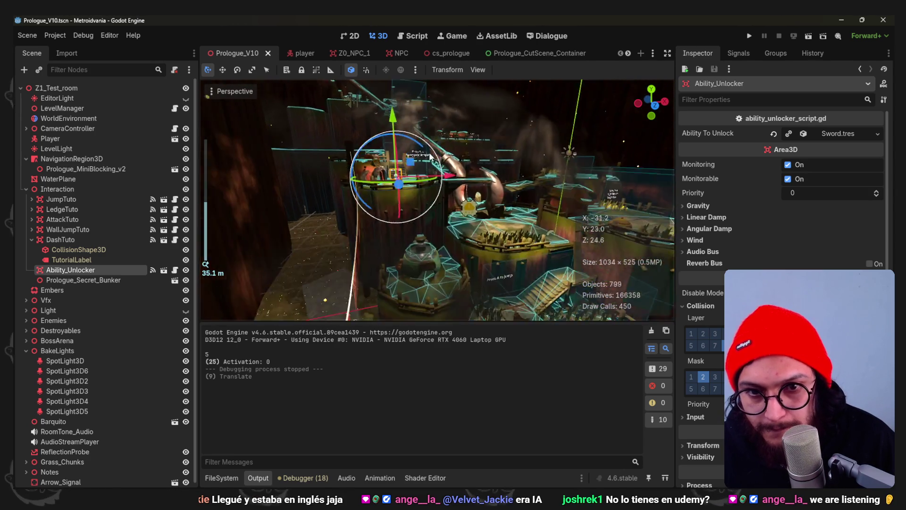
key(F5)
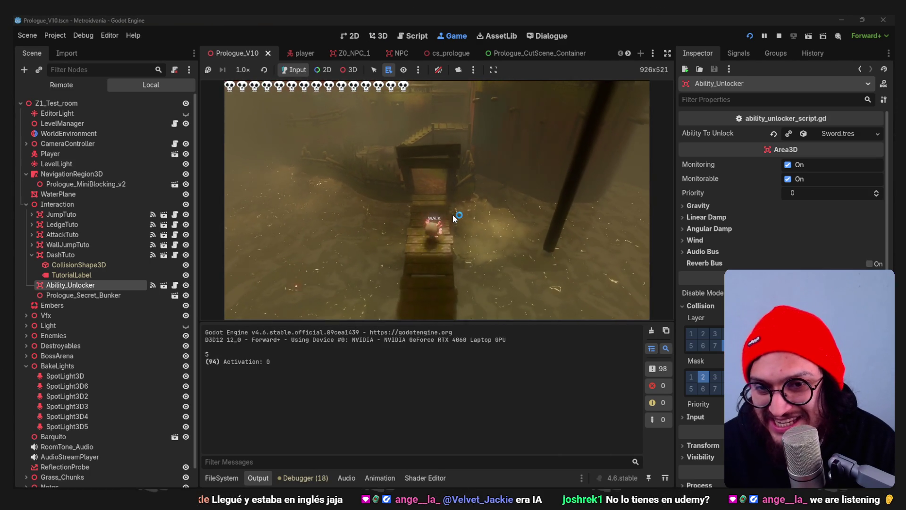
- Walk the player along the dock, toward the village and up the wooden stairs, then stop the game
key(w)
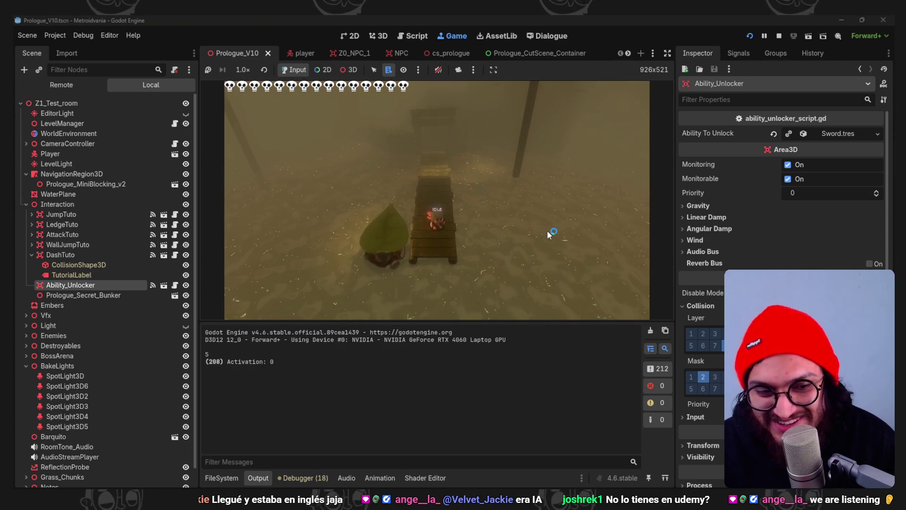
key(w)
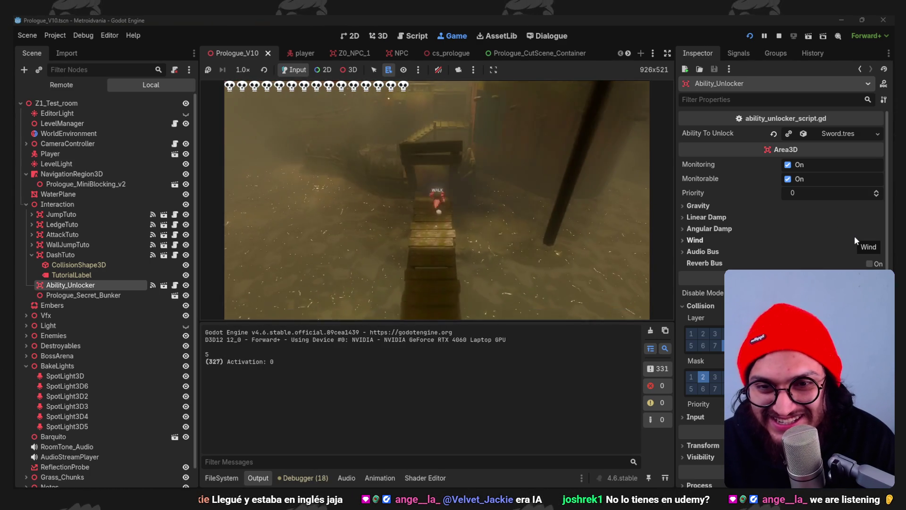
key(w)
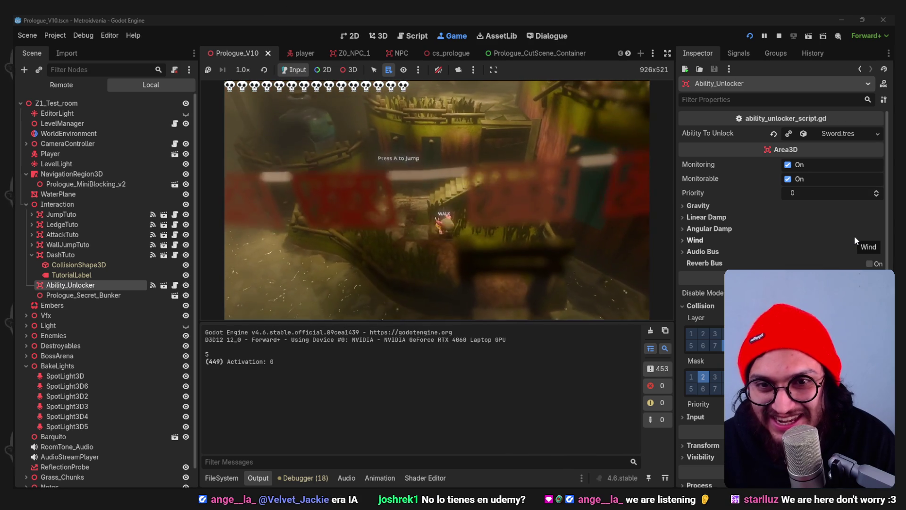
key(w)
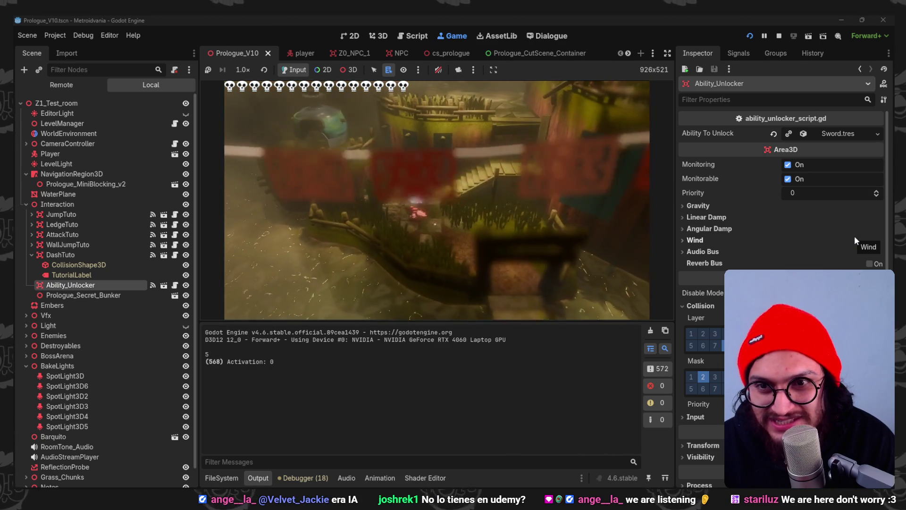
key(w)
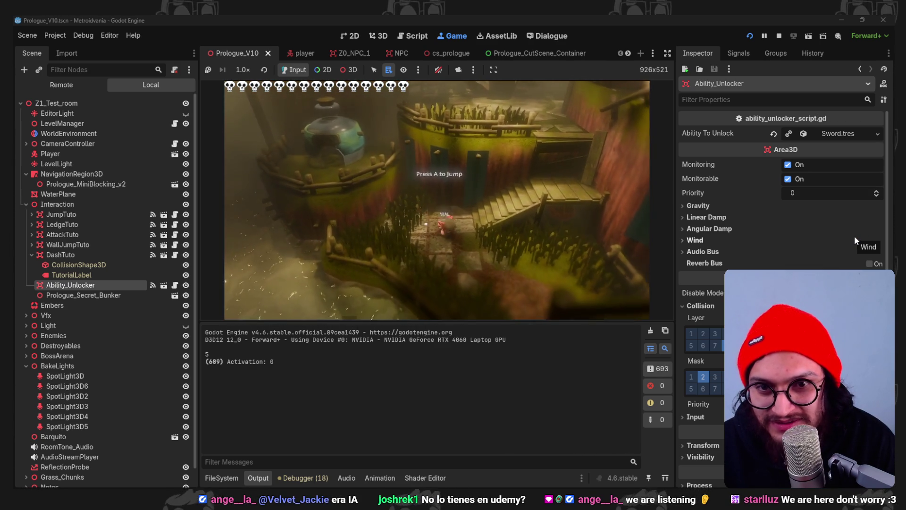
key(w)
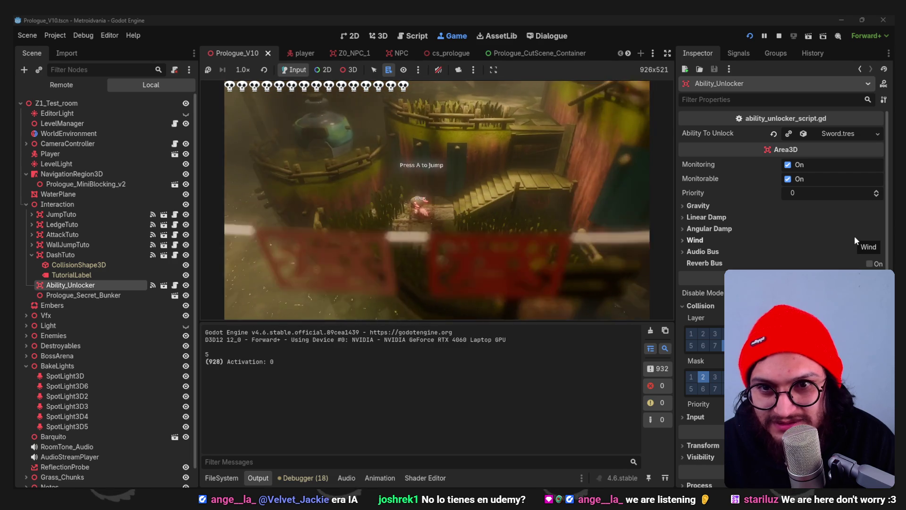
key(w)
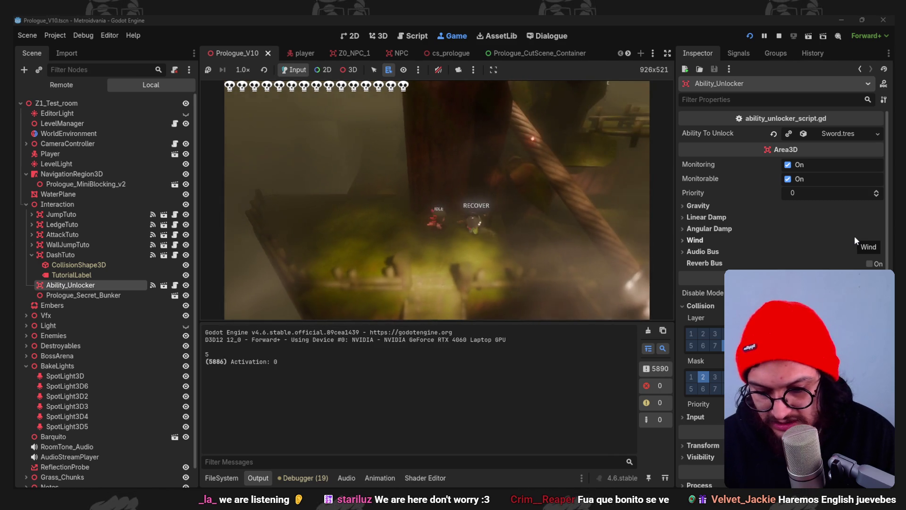
key(F8)
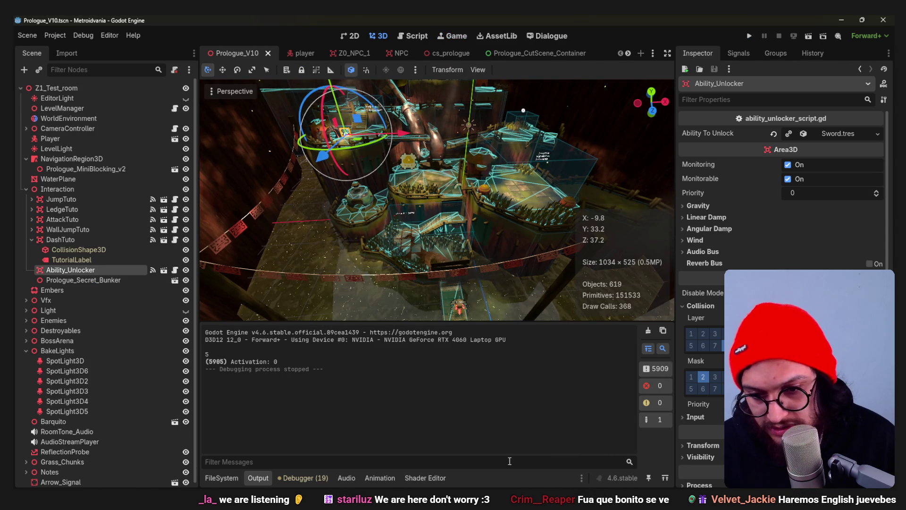
key(alt+Tab)
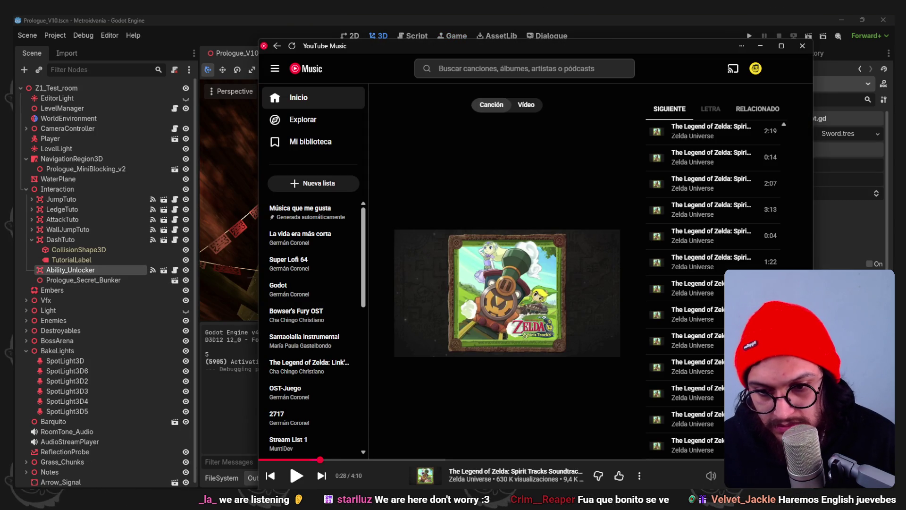
key(alt+Tab)
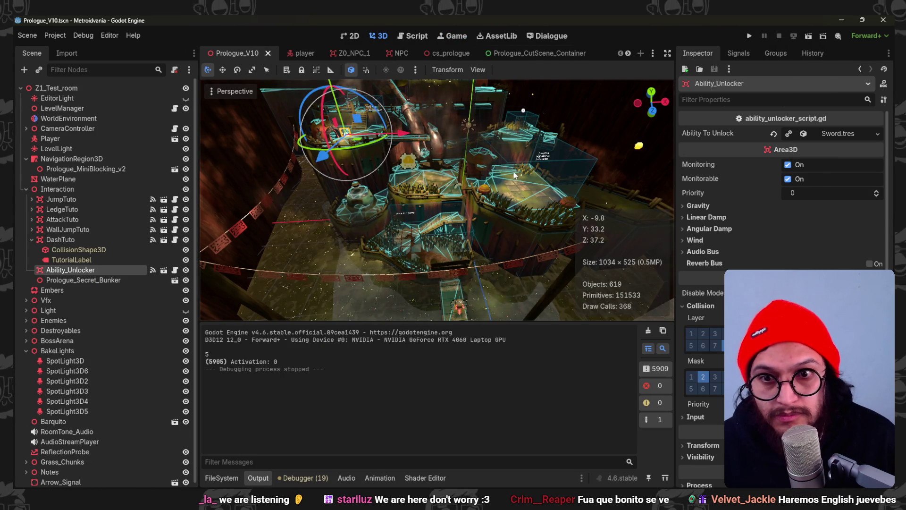
scroll(up, 3)
scroll(up, 3)
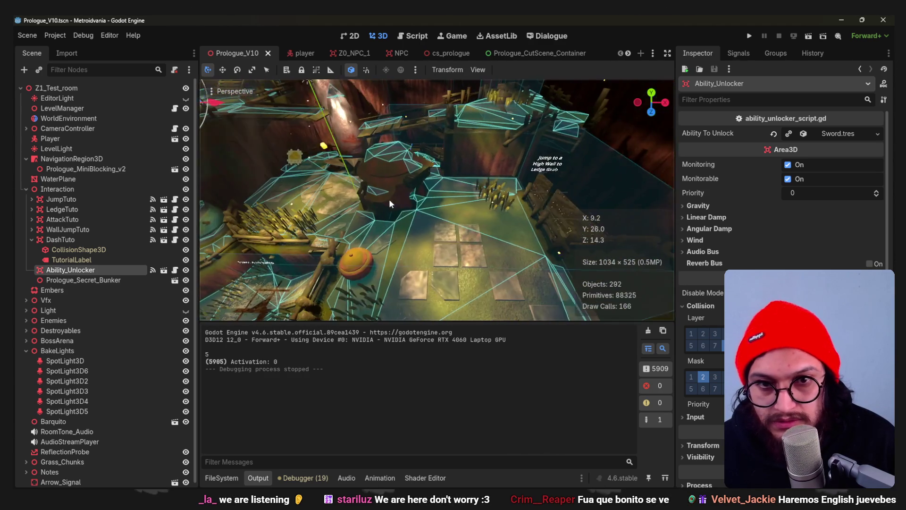
click(563, 206)
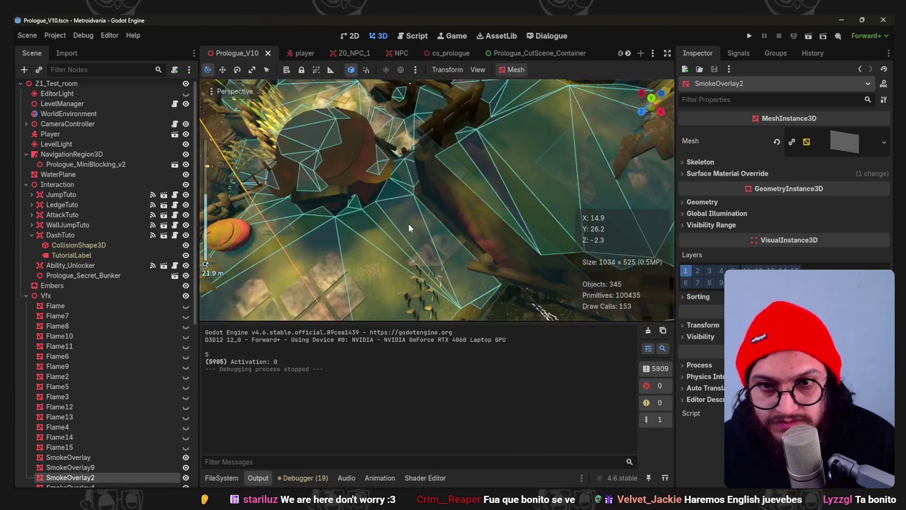
- Select Grass-Chunk23, slide it along the Z axis, and save the scene
click(415, 189)
click(415, 189)
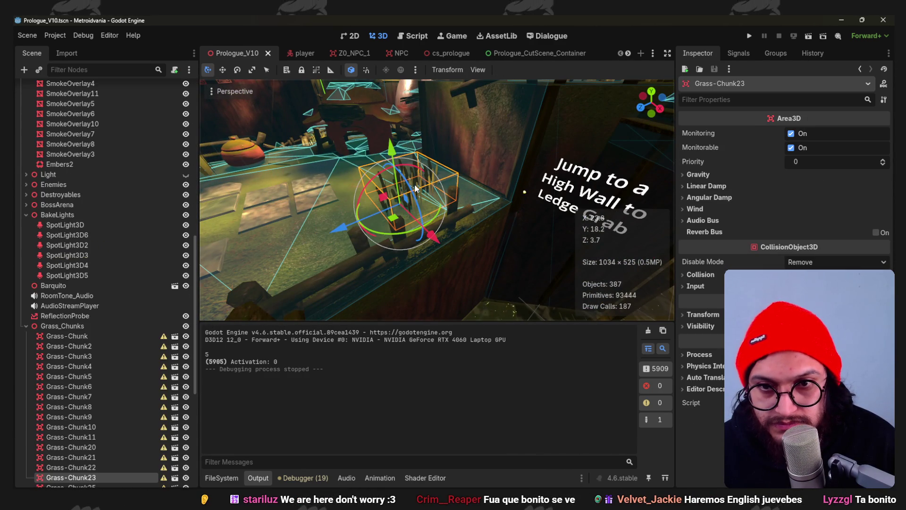
drag(342, 227, 227, 290)
scroll(down, 3)
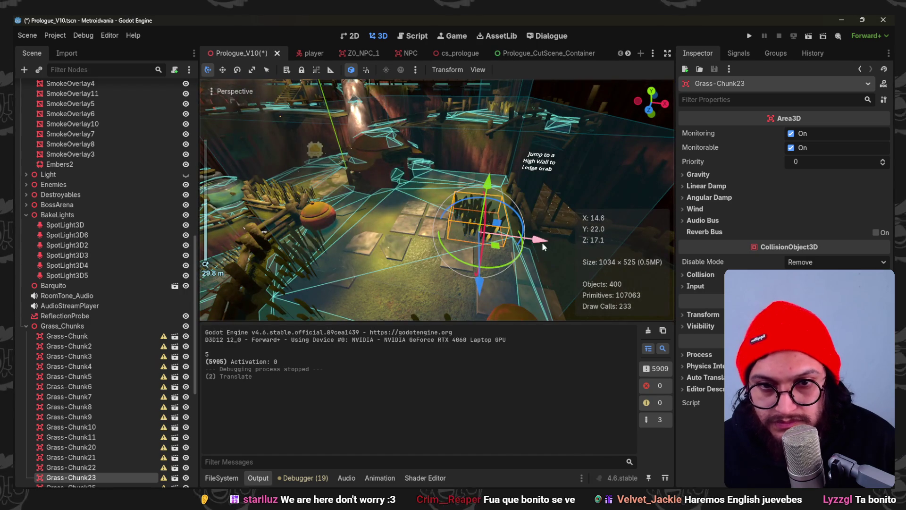
drag(544, 244, 555, 244)
key(ctrl+s)
- Orbit low and steep around the floor to check the grass placement, then run the project
scroll(down, 3)
drag(447, 150, 549, 170)
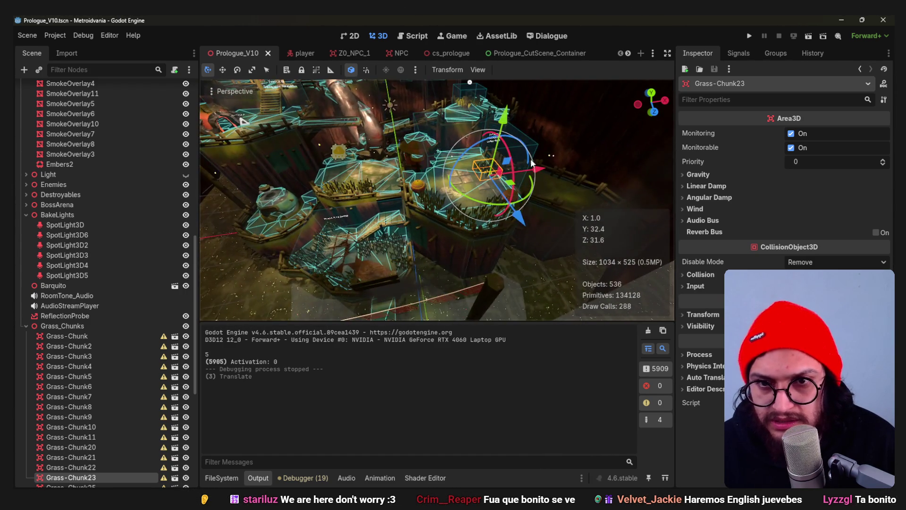
scroll(up, 3)
scroll(up, 3)
drag(408, 200, 406, 217)
scroll(down, 3)
scroll(down, 3)
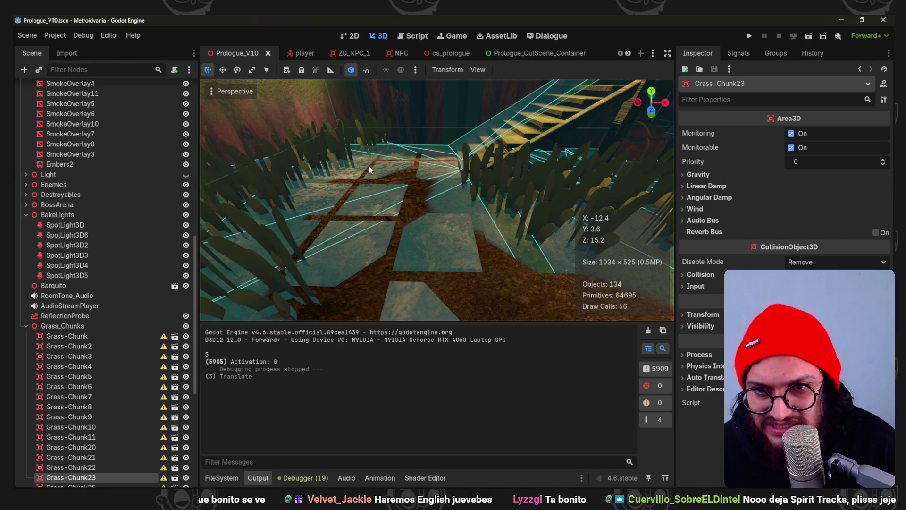
drag(382, 172, 498, 175)
scroll(down, 3)
scroll(up, 3)
scroll(down, 3)
scroll(down, 3)
scroll(down, 3)
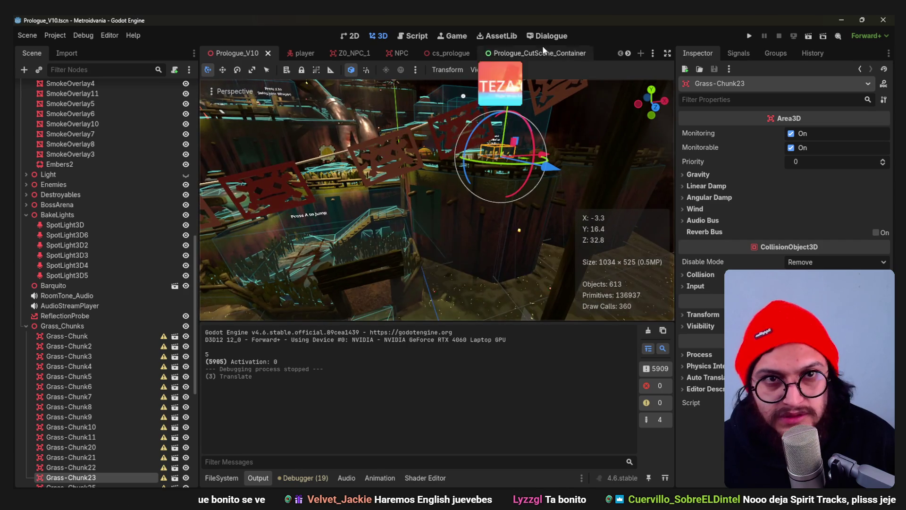
click(750, 36)
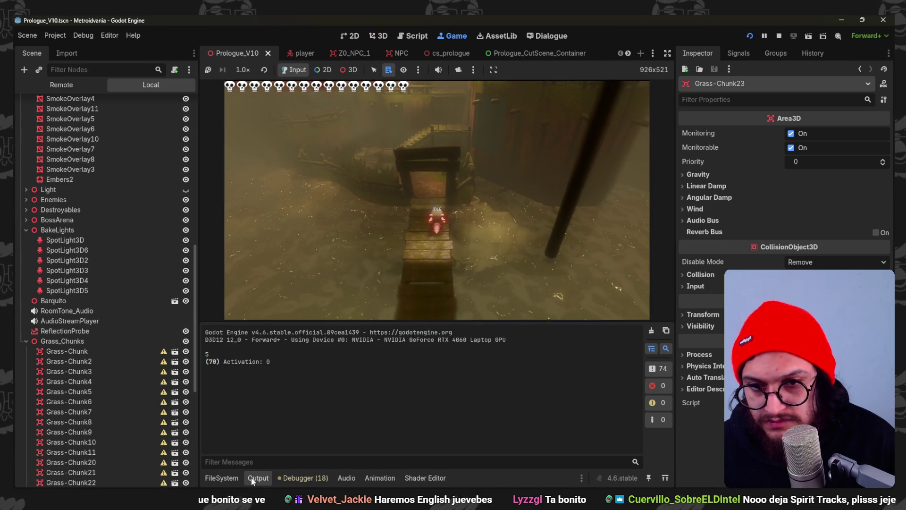
- Collapse the log panel and walk the character up the wooden dock
click(258, 477)
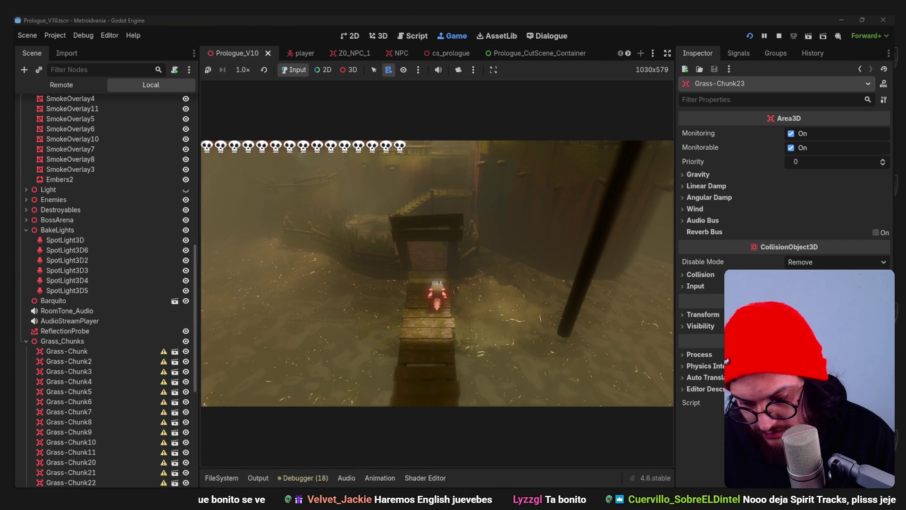
key(w)
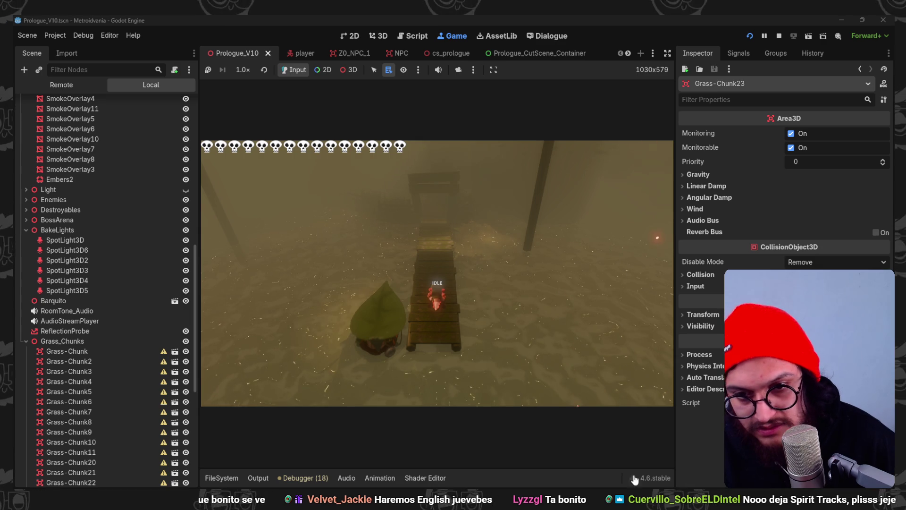
key(w)
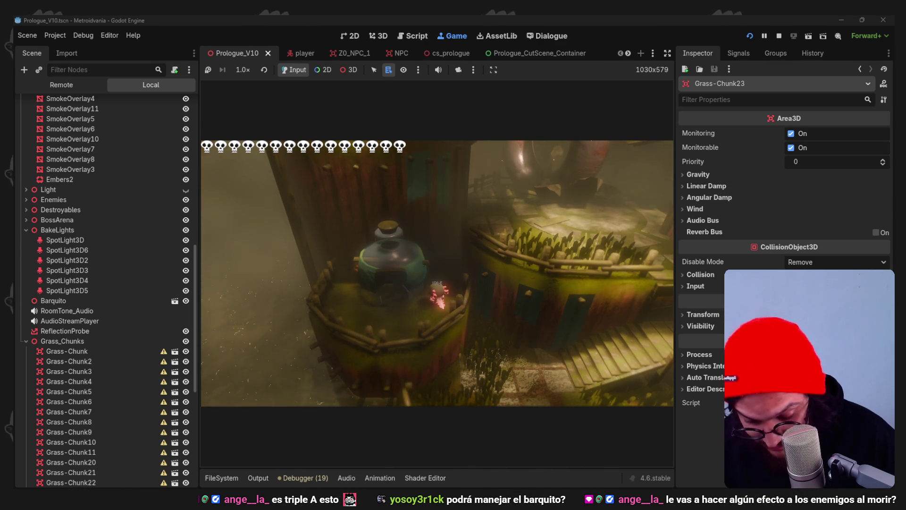
- Stop the running project with F8 once the character reaches the glass pot platform
key(F8)
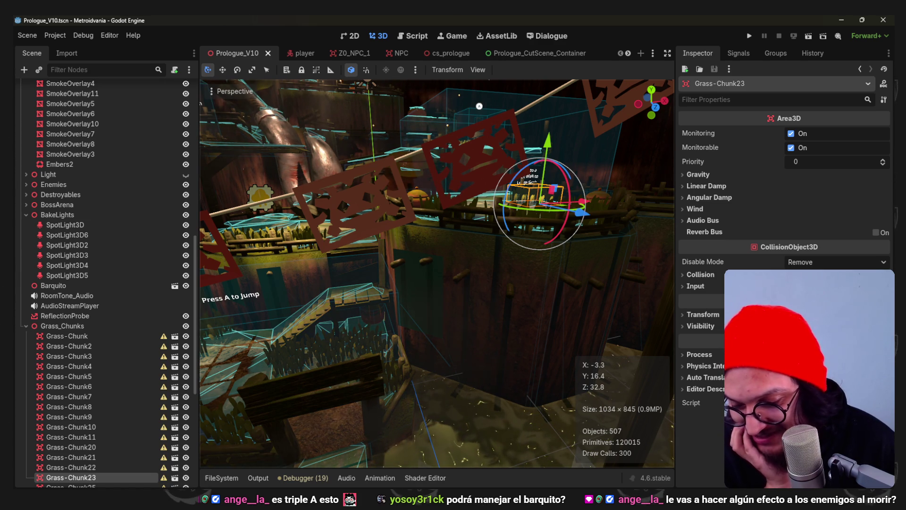
- Orbit over the whole level layout, then switch to Prologue_MiniBlocking_v2 in Blender
scroll(down, 3)
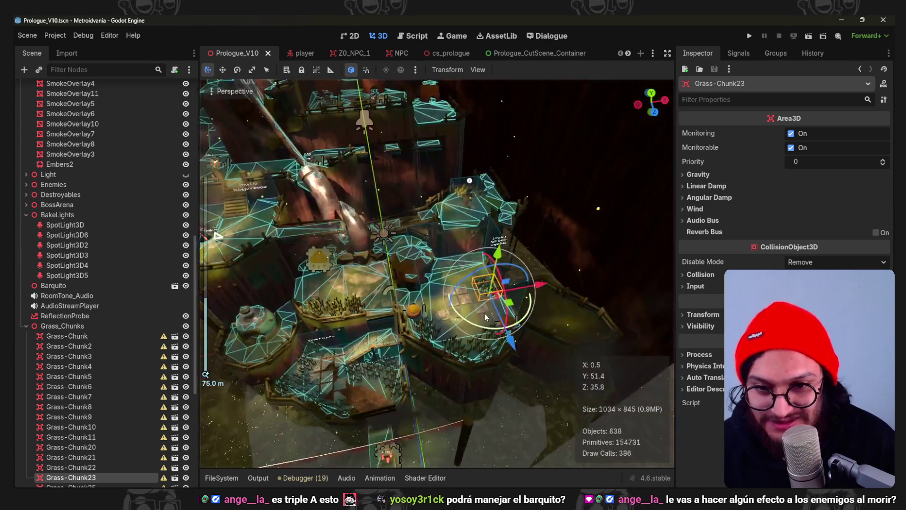
drag(515, 213, 380, 250)
scroll(up, 3)
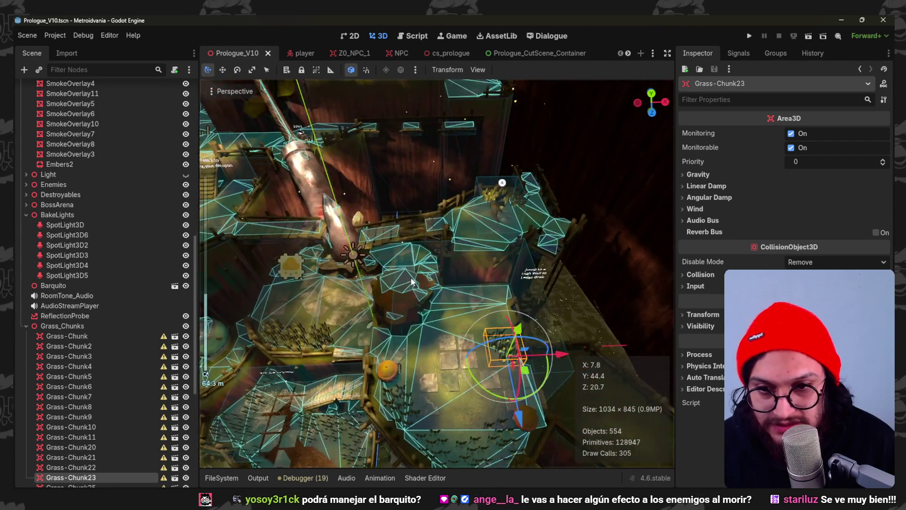
scroll(down, 3)
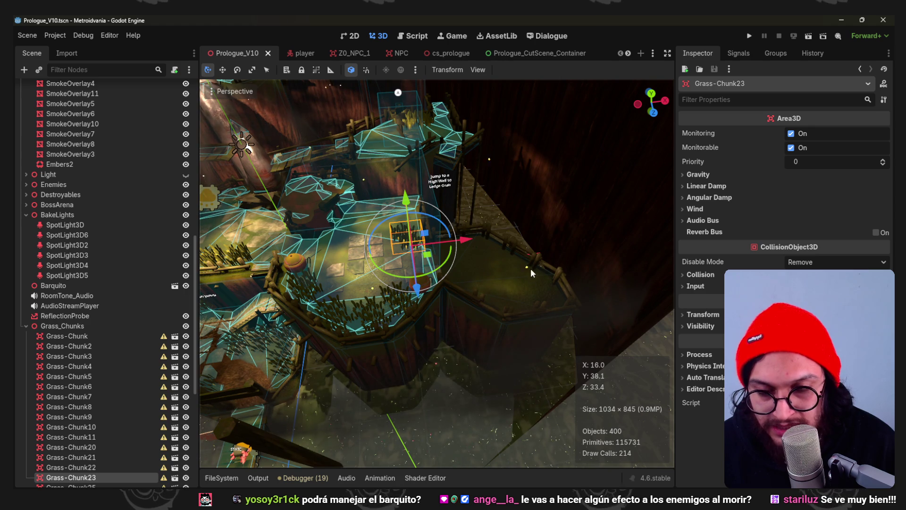
key(alt+Tab)
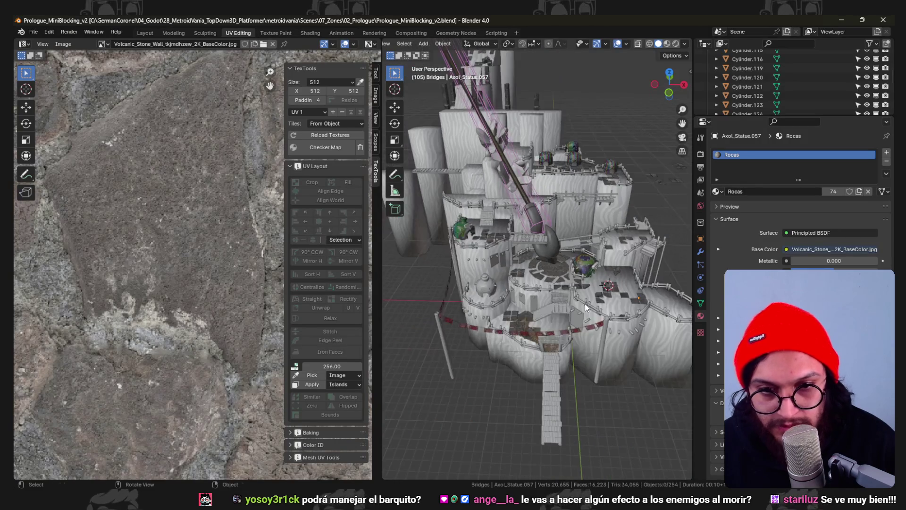
- In Edit Mode, select the linked platform faces and flip them with a Y scale of -1 from top view
click(528, 349)
key(Tab)
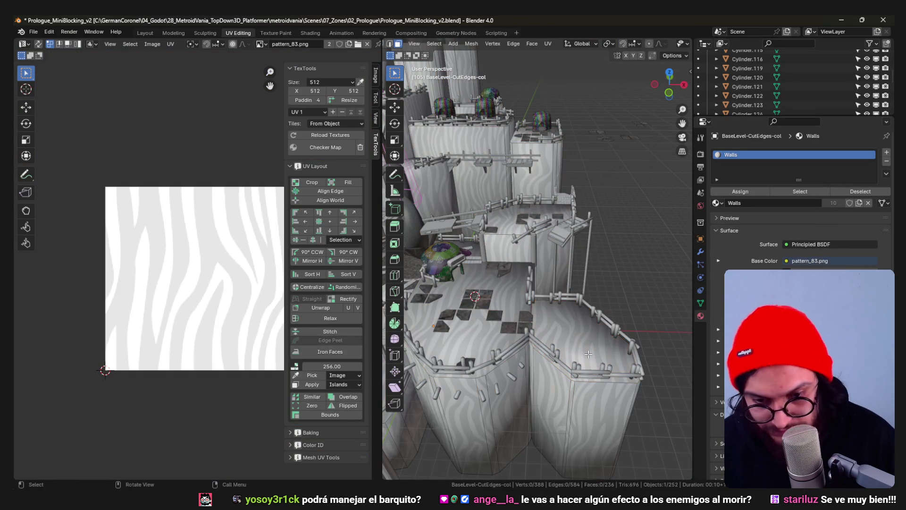
key(l)
key(KP_7)
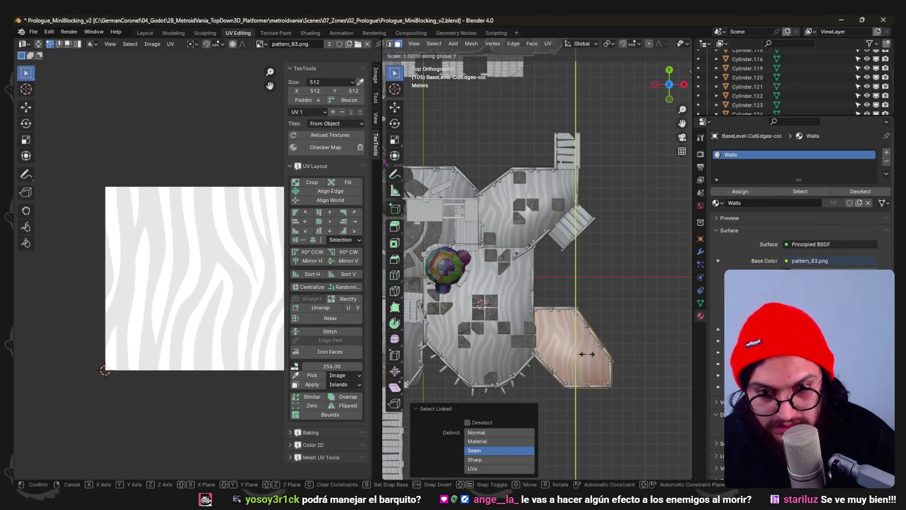
click(587, 354)
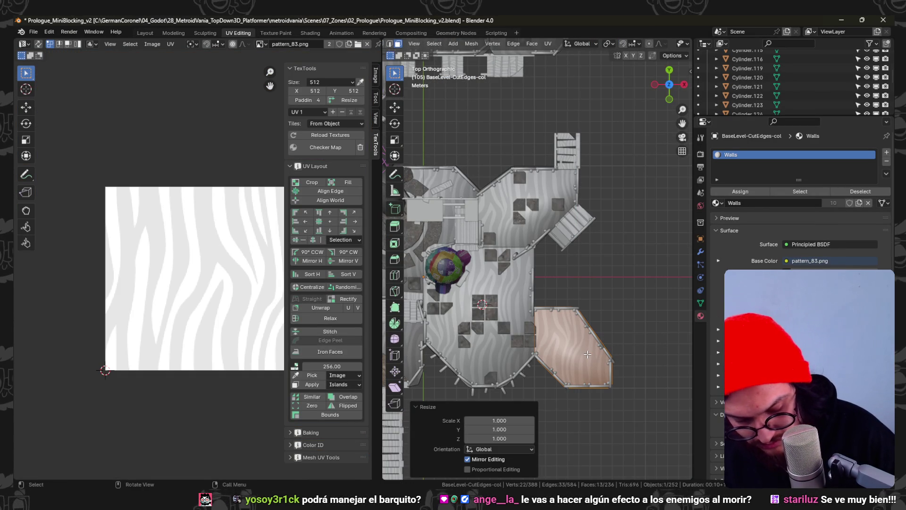
key(s)
key(y)
key(minus)
key(1)
key(Return)
- Move the flipped platform 4 m up along Y and return to Object Mode
key(g)
key(y)
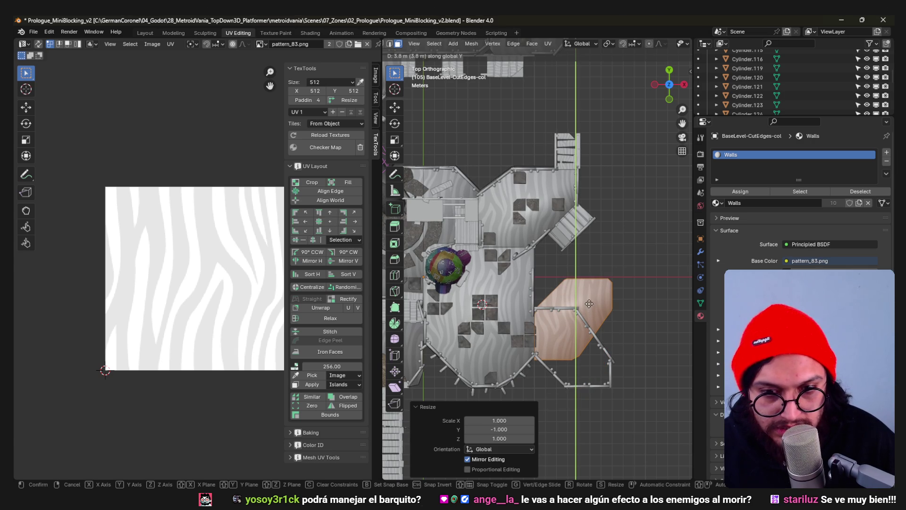
click(587, 284)
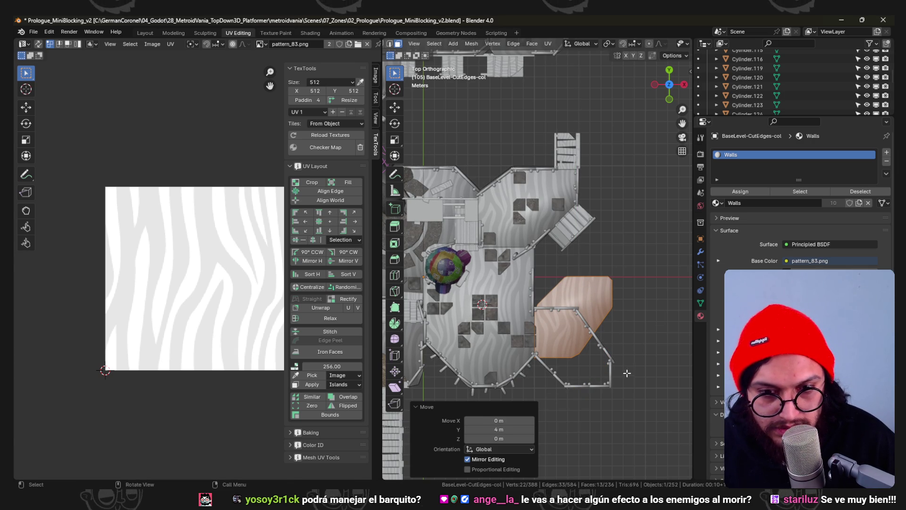
key(Tab)
click(570, 309)
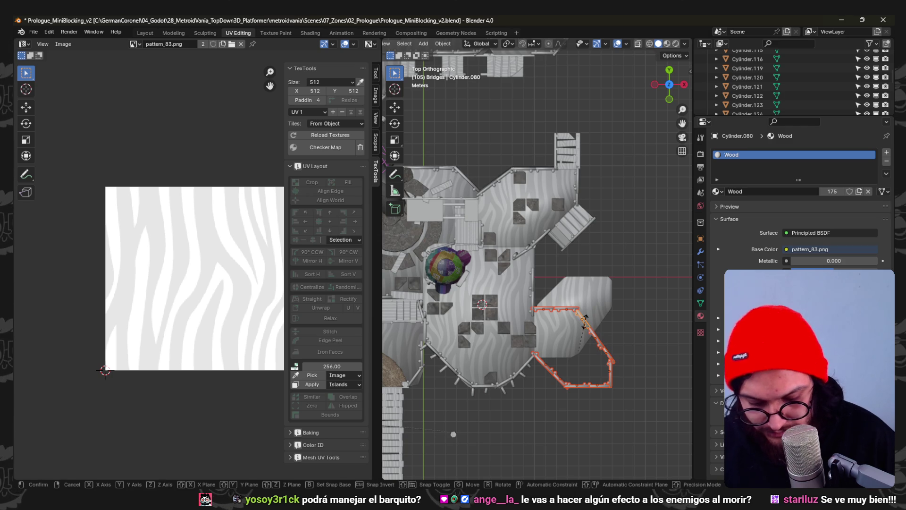
- Add the bridge piece to the selection and try Y mirrors with a median-point pivot
click(585, 324)
text(sy-1)
key(Return)
key(ctrl+z)
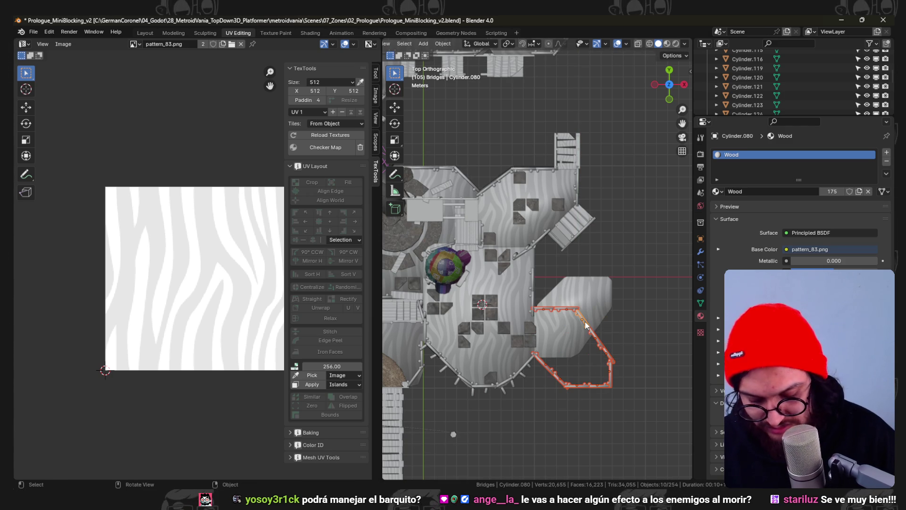
key(period)
click(580, 280)
key(s)
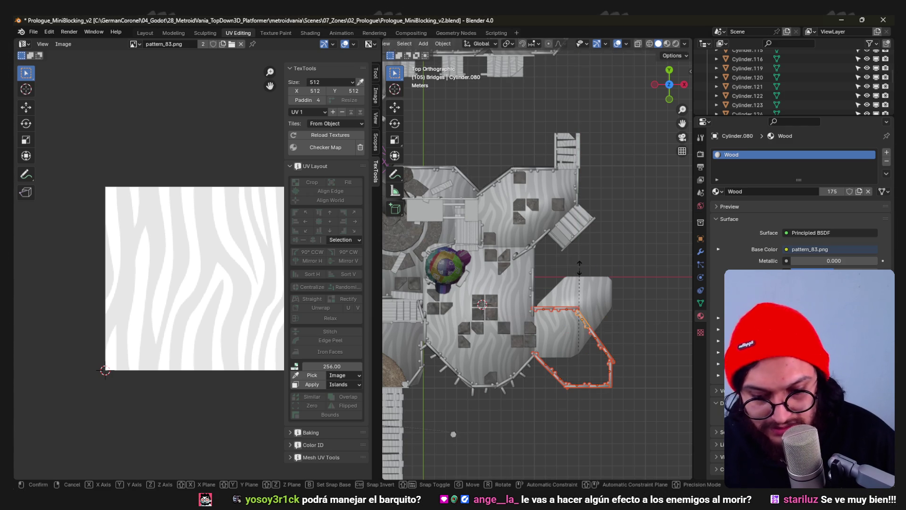
text(-1)
key(Return)
key(ctrl+z)
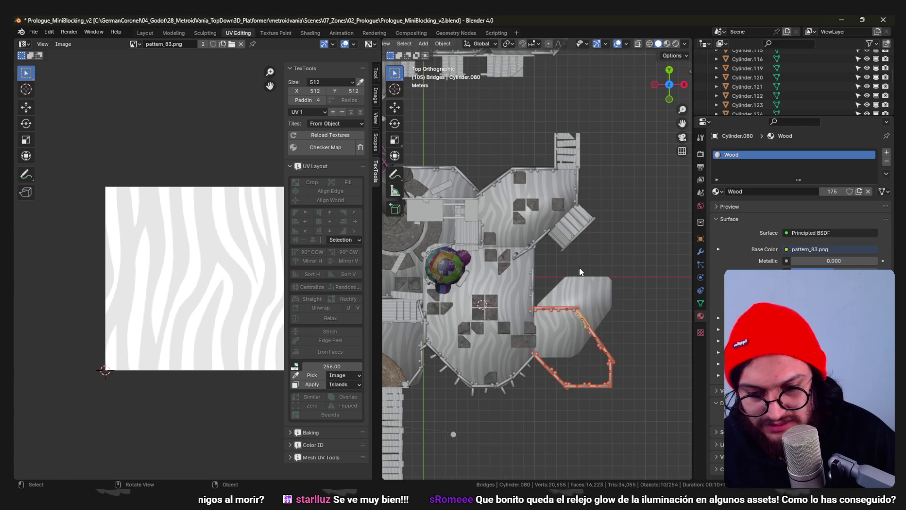
- Mirror the bridge piece along Y with a scale of -1
key(s)
key(y)
key(Escape)
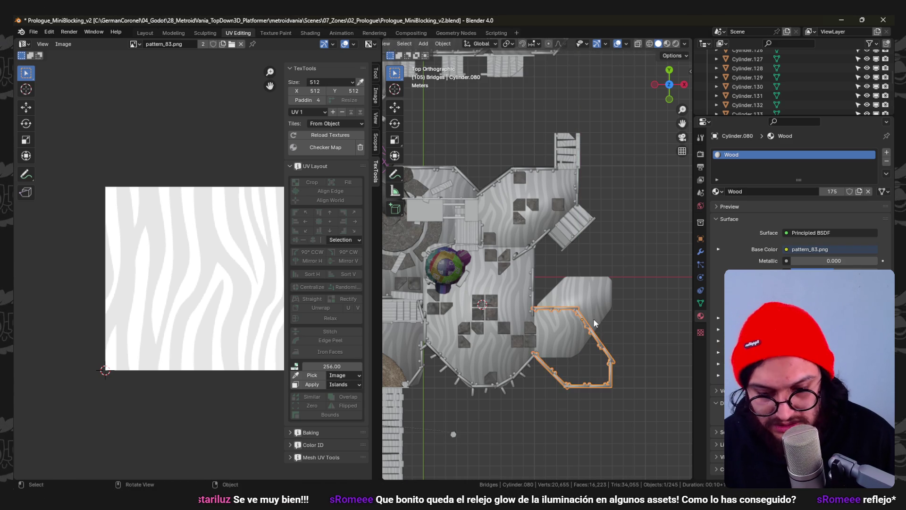
text(sy-1)
key(Return)
key(ctrl+z)
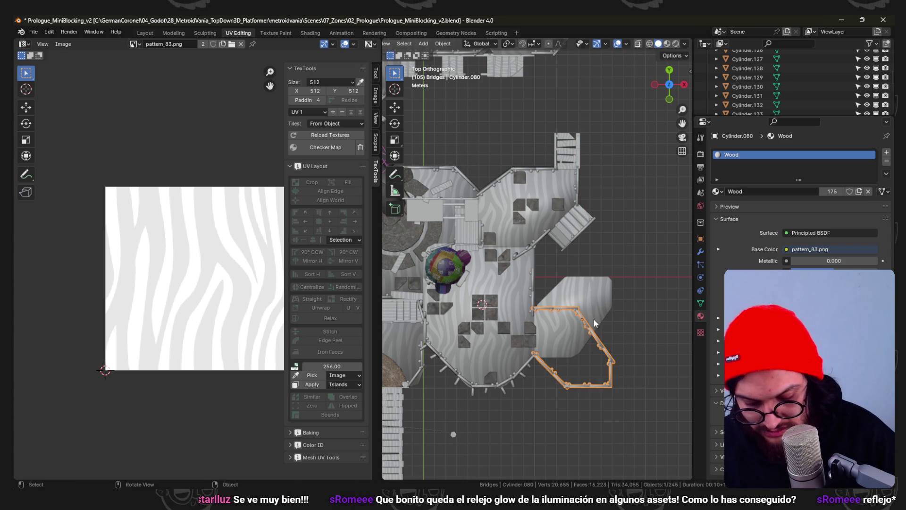
key(ctrl+shift+z)
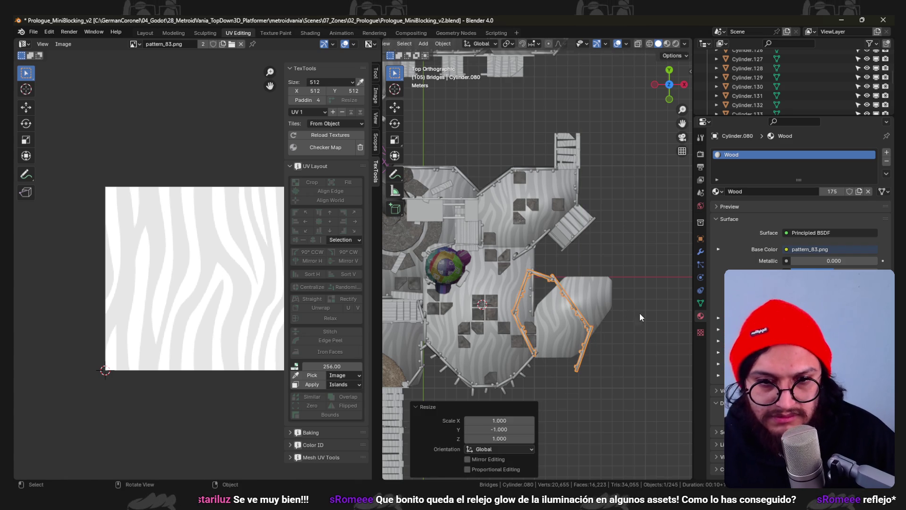
- Rotate the bridge 70°, shift it -2 m along Y, and edit it together with the tower wall
key(r)
click(590, 346)
key(g)
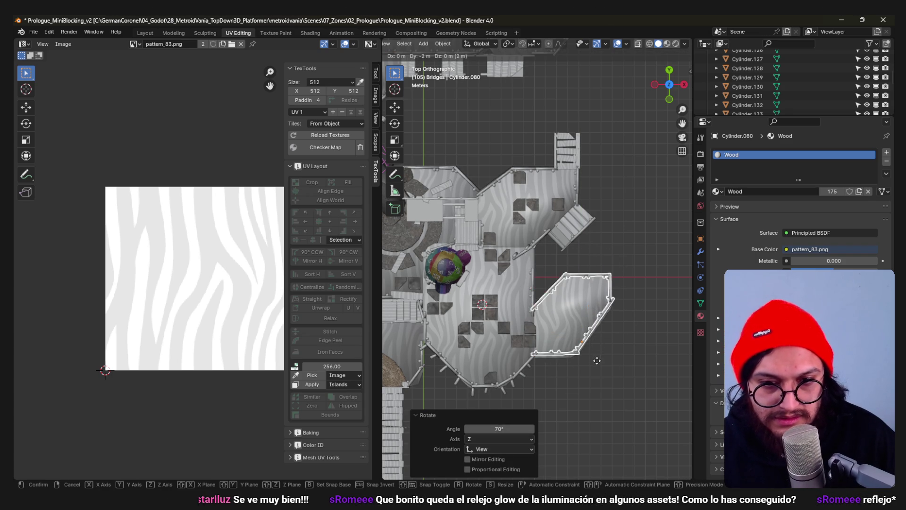
click(570, 360)
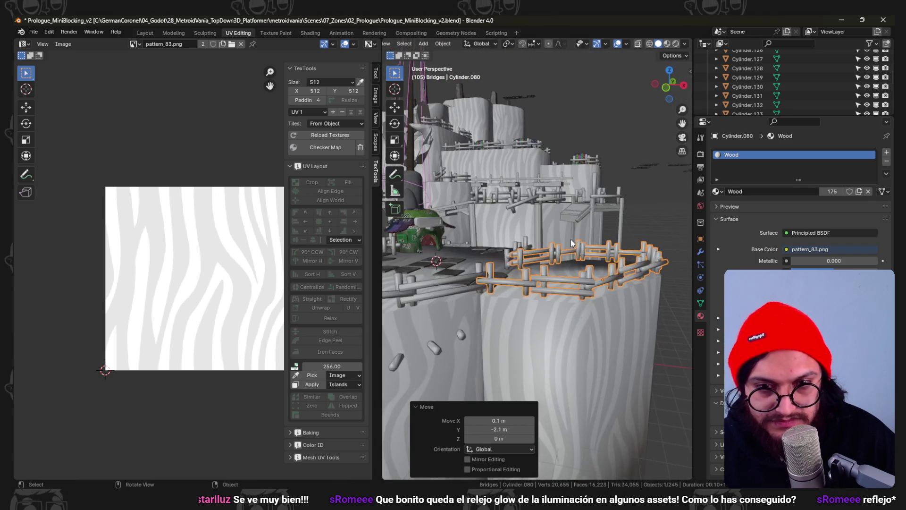
click(520, 305)
key(Tab)
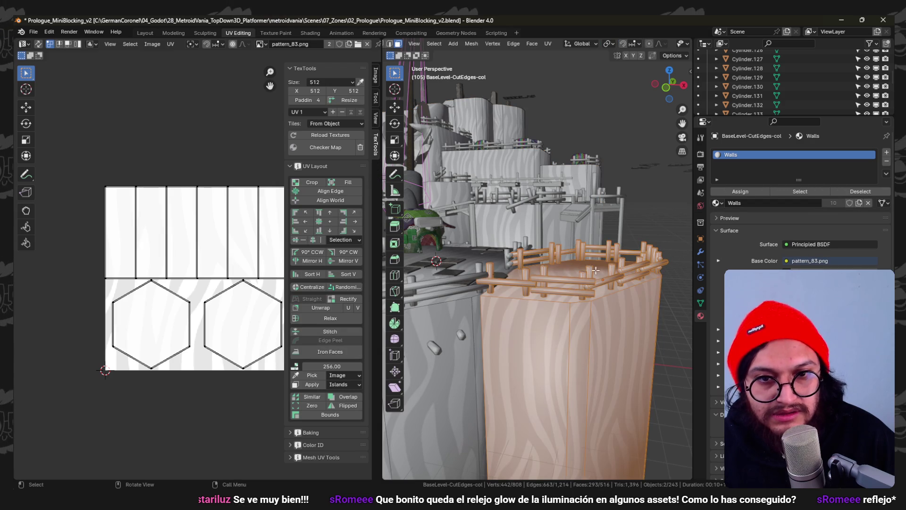
- Turn on the Face Orientation overlay and select the red wall's connected faces to inspect it
click(670, 44)
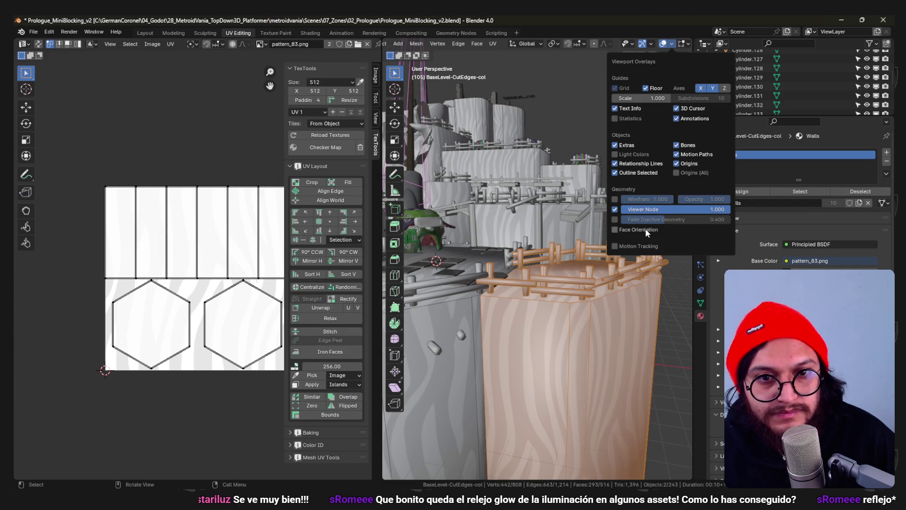
click(647, 230)
key(alt+a)
key(l)
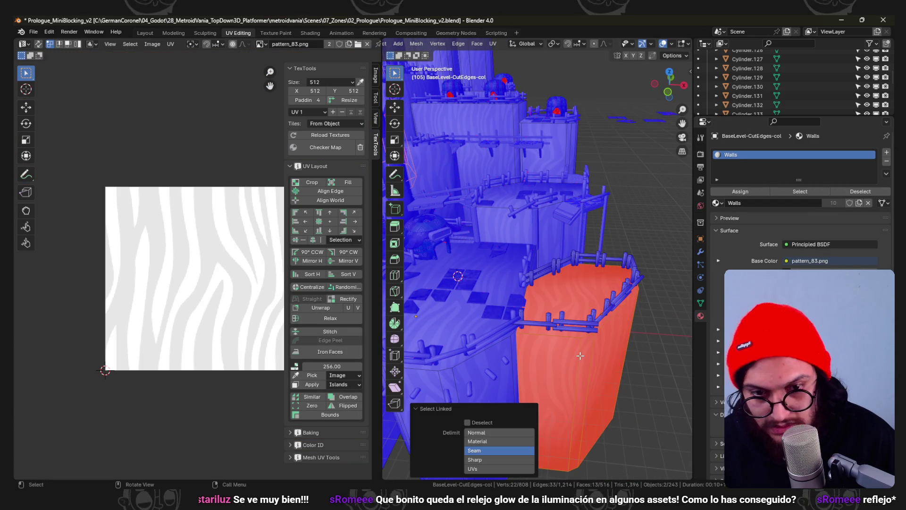
key(n)
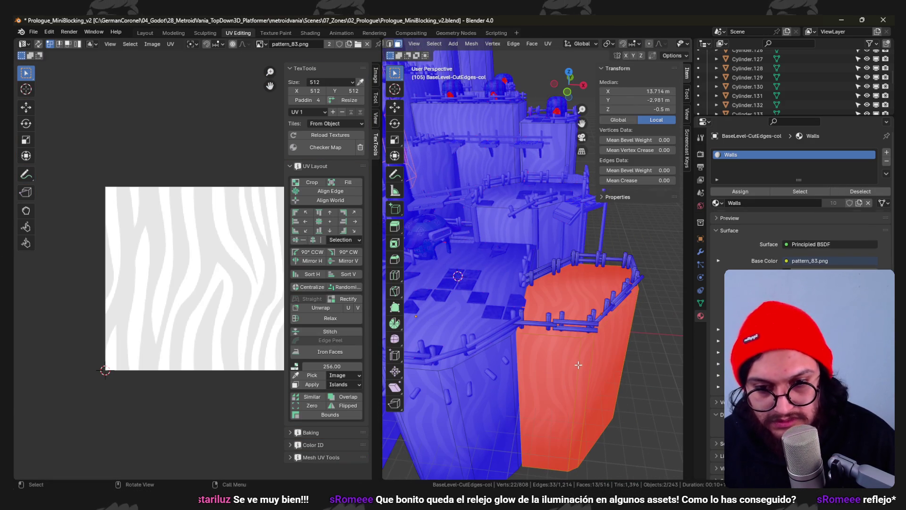
key(alt+a)
- Return to Object Mode, select the domed hut from above and enter Edit Mode on it
key(Tab)
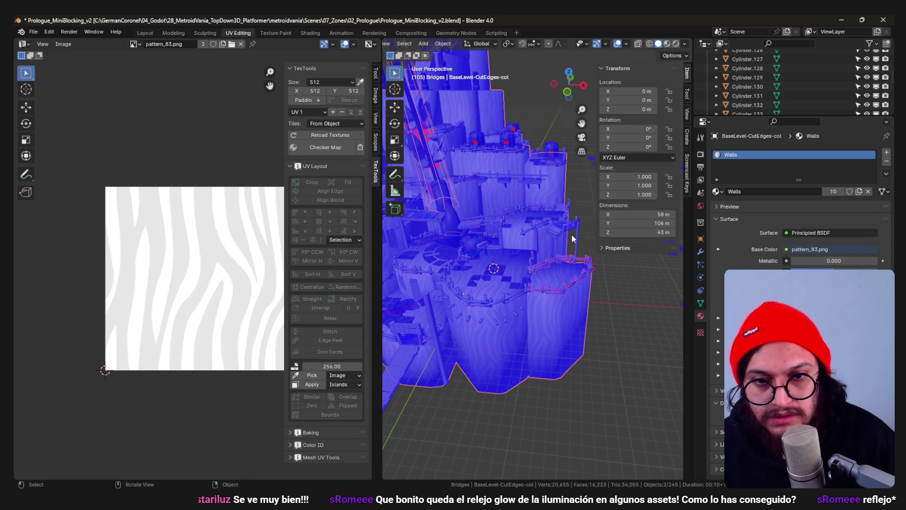
drag(562, 264, 575, 300)
scroll(up, 3)
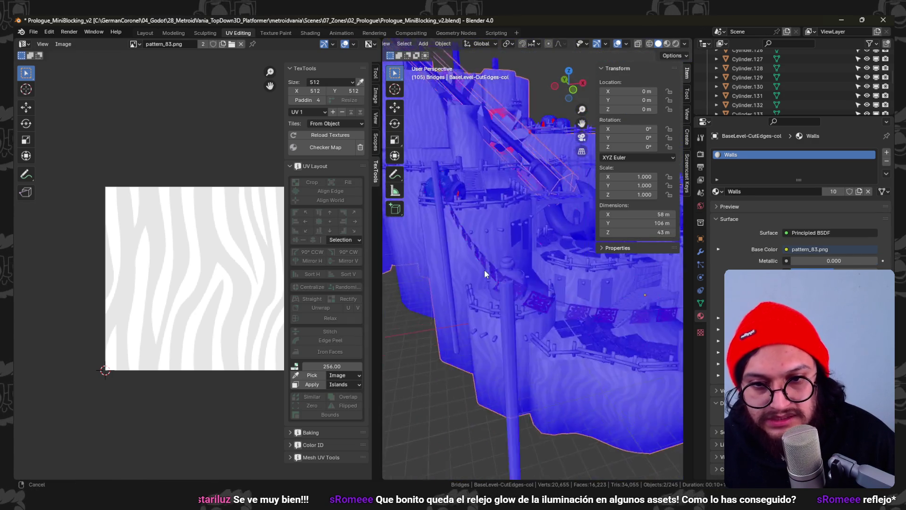
click(474, 288)
key(Tab)
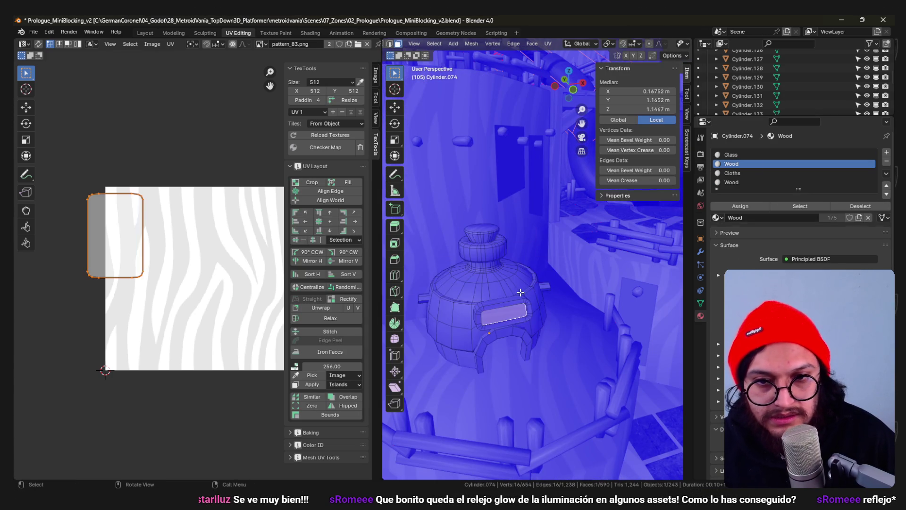
- Swap the hut's Glass material slot to Ceramic and preview it in Material Preview shading
key(l)
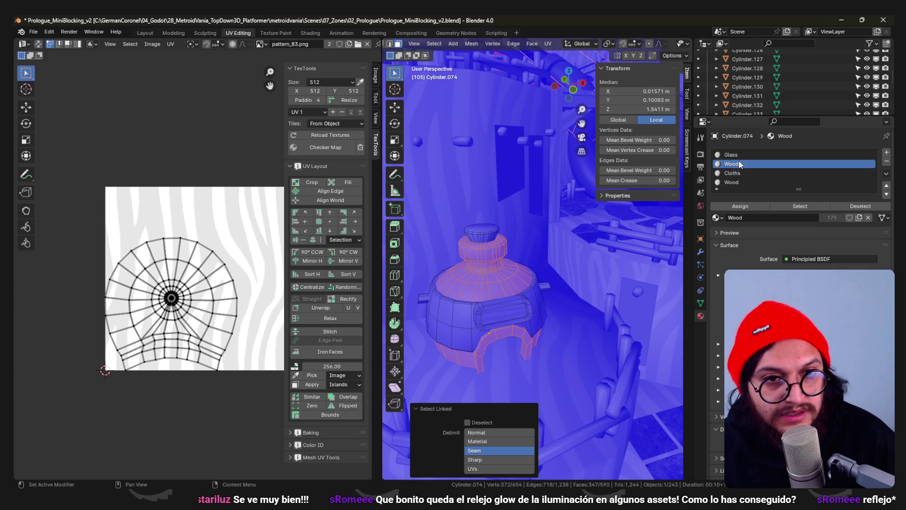
click(716, 217)
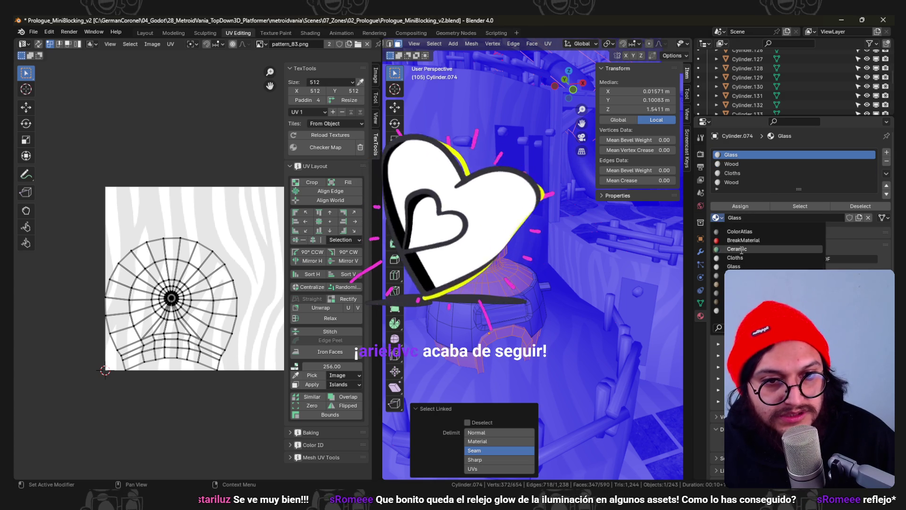
click(745, 246)
key(z)
click(537, 300)
scroll(up, 3)
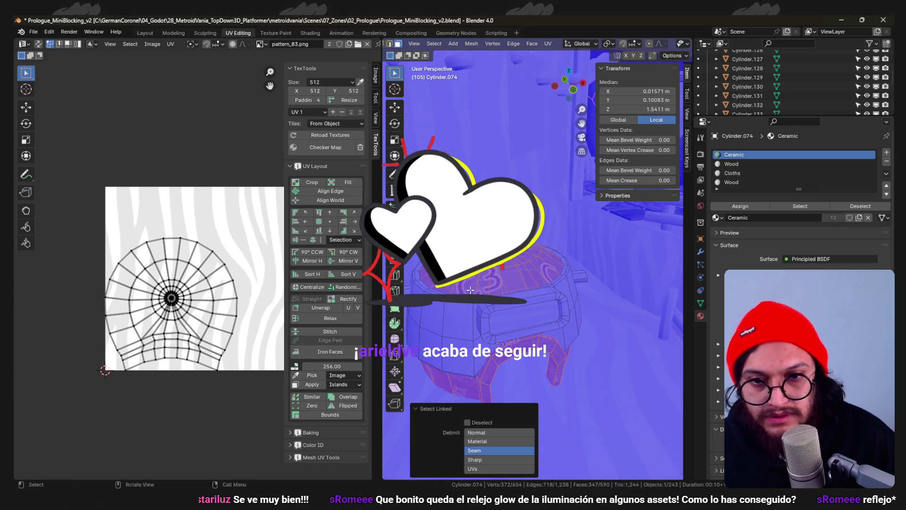
click(547, 272)
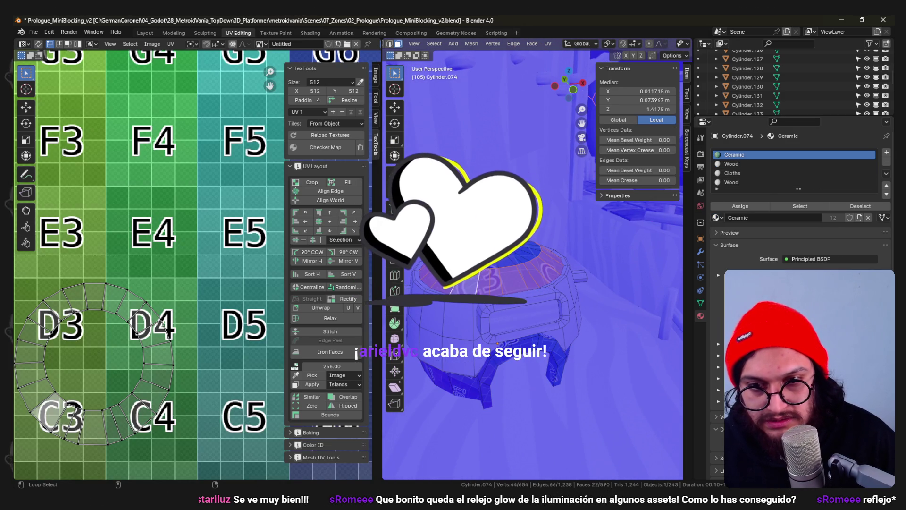
click(528, 264)
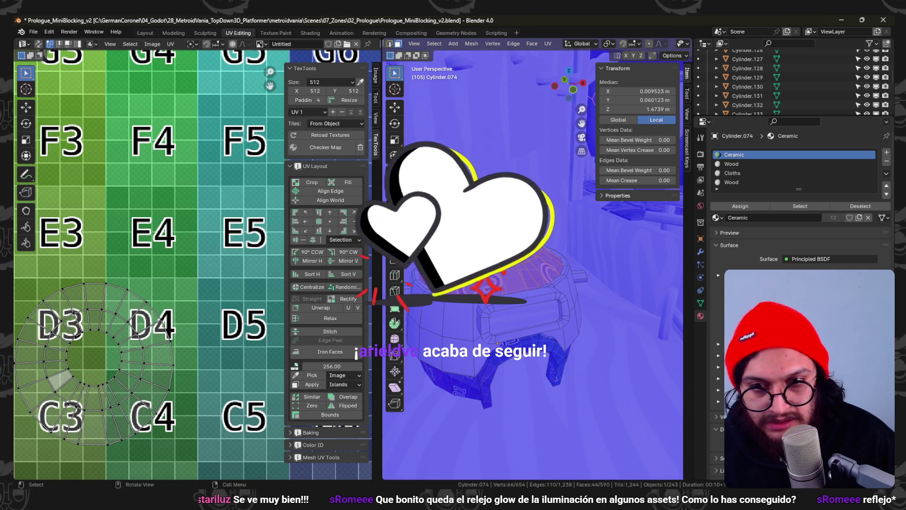
click(495, 276)
key(alt+a)
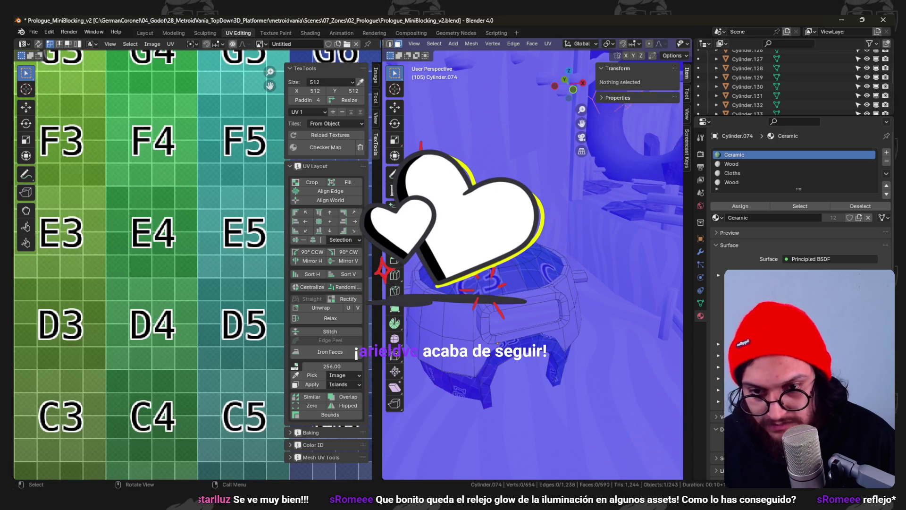
drag(519, 359, 548, 375)
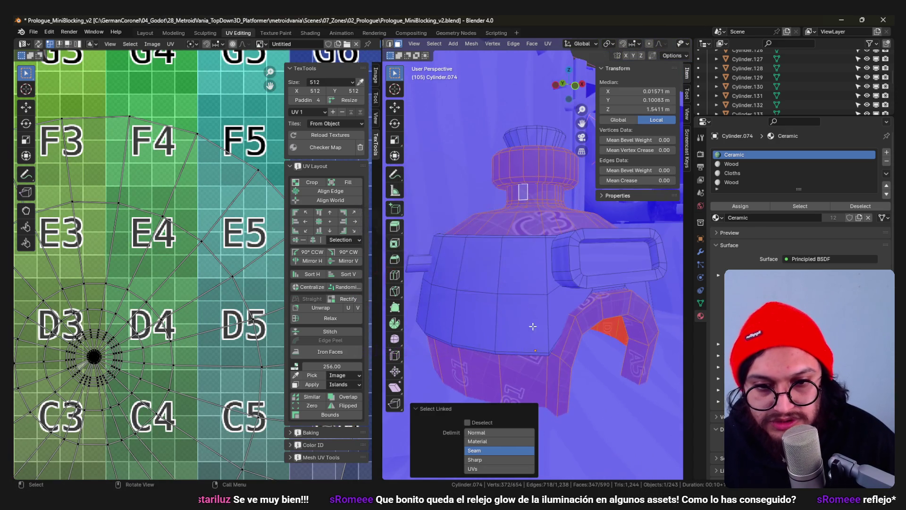
- Select the bottle's body face loops from the shoulder and collar down to the neck
click(518, 243)
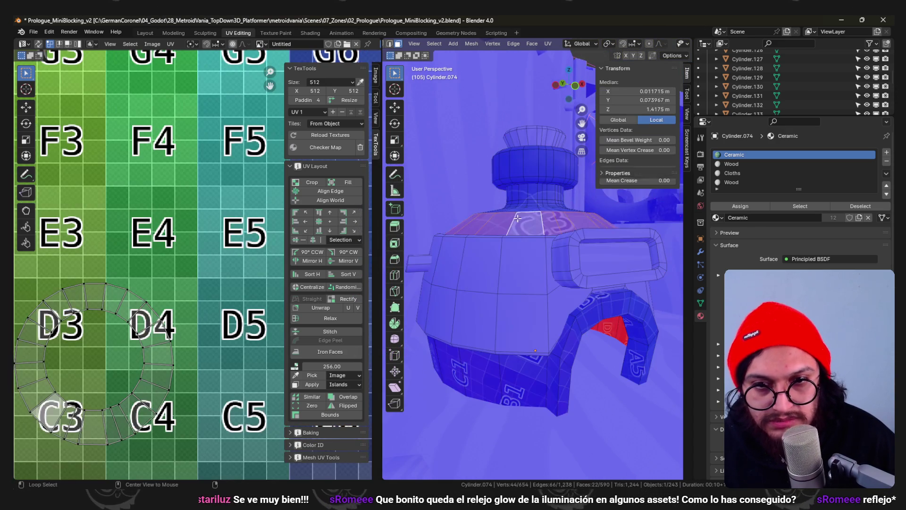
click(522, 247)
scroll(up, 3)
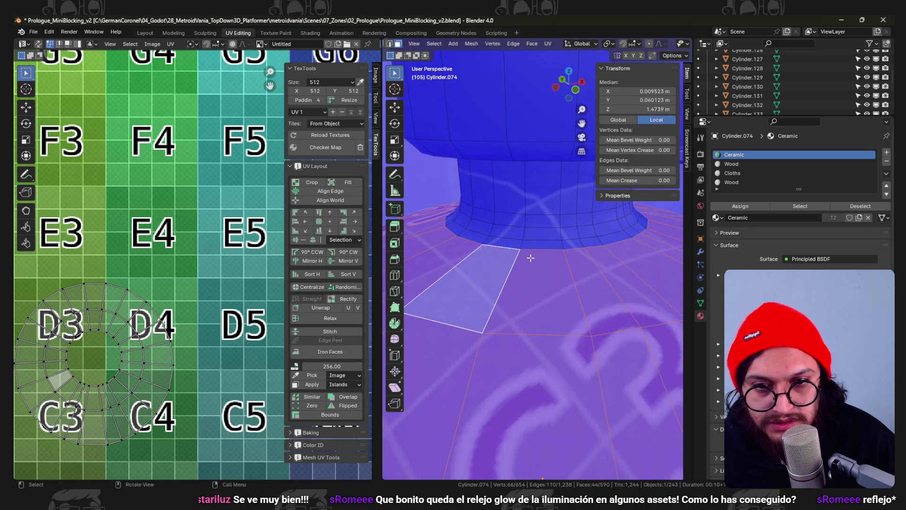
click(525, 234)
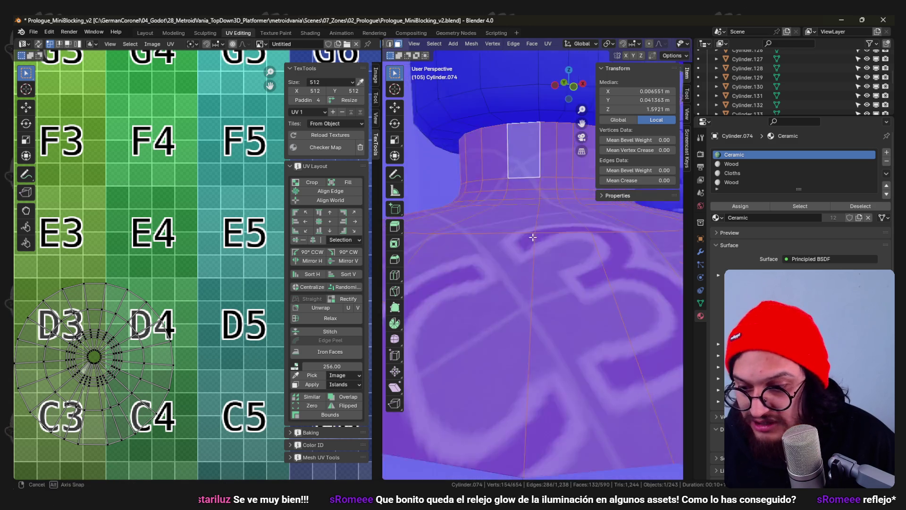
click(534, 182)
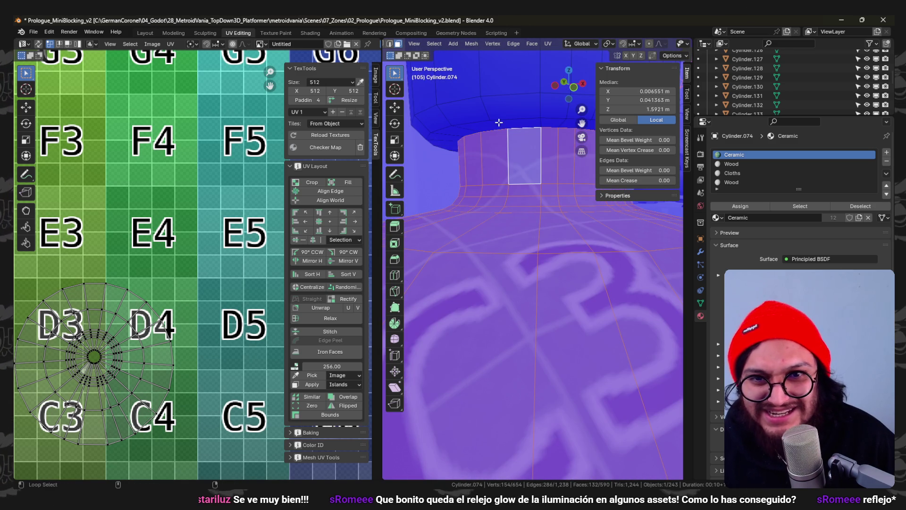
click(501, 122)
click(500, 122)
click(500, 123)
scroll(down, 3)
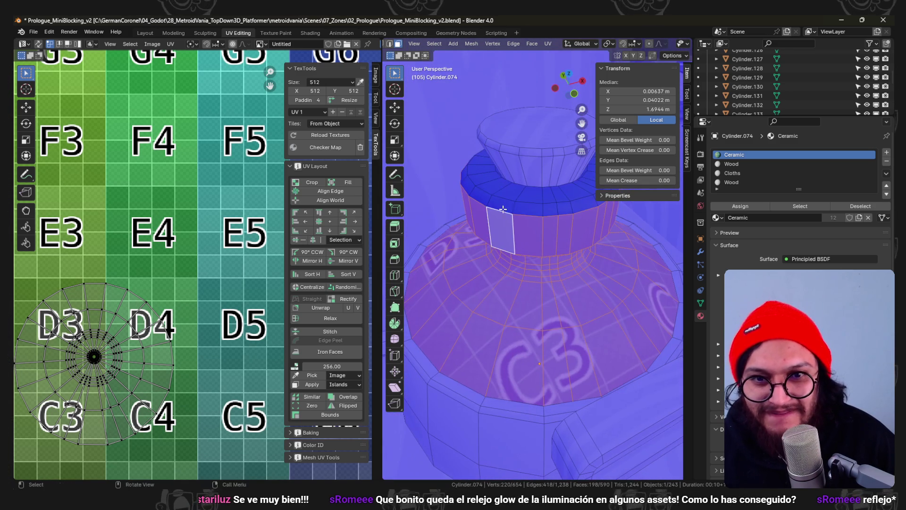
click(511, 206)
scroll(down, 3)
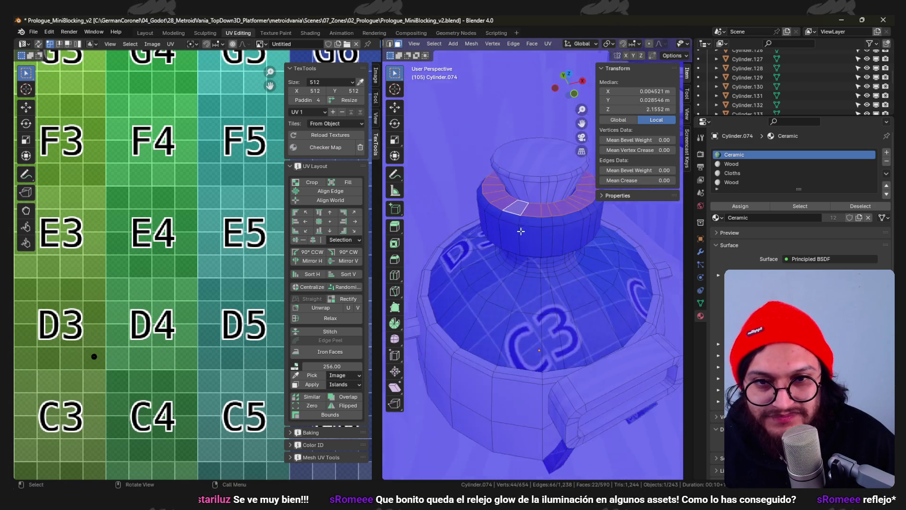
click(530, 228)
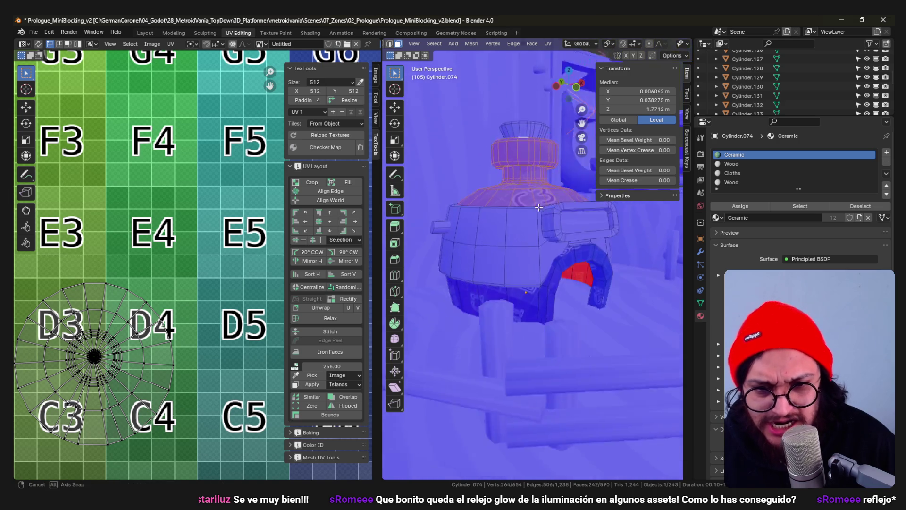
drag(541, 238, 543, 274)
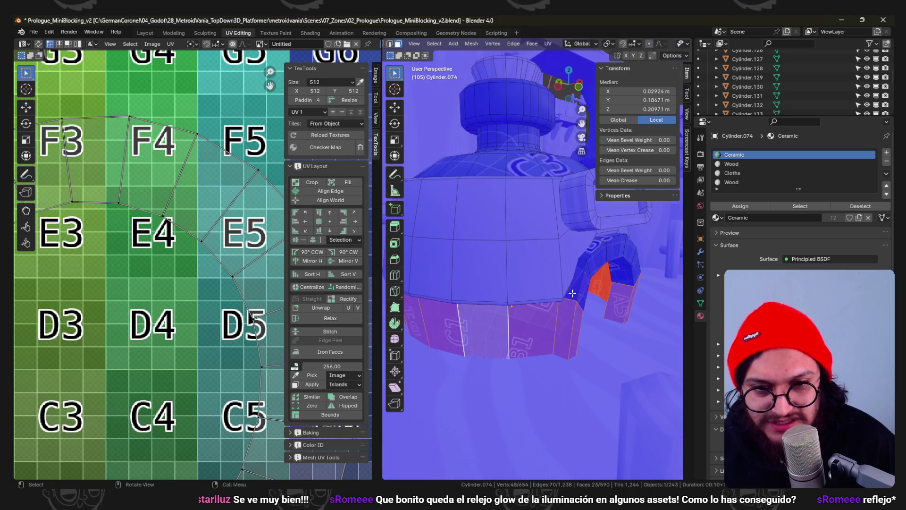
scroll(up, 3)
drag(487, 332, 569, 307)
- UV-unwrap the selected bottle body bands
key(u)
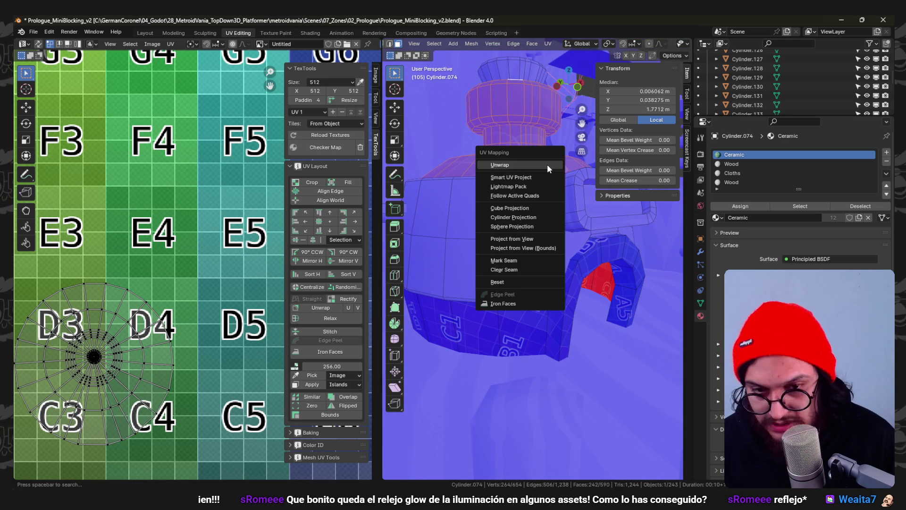
click(520, 175)
scroll(down, 3)
scroll(up, 3)
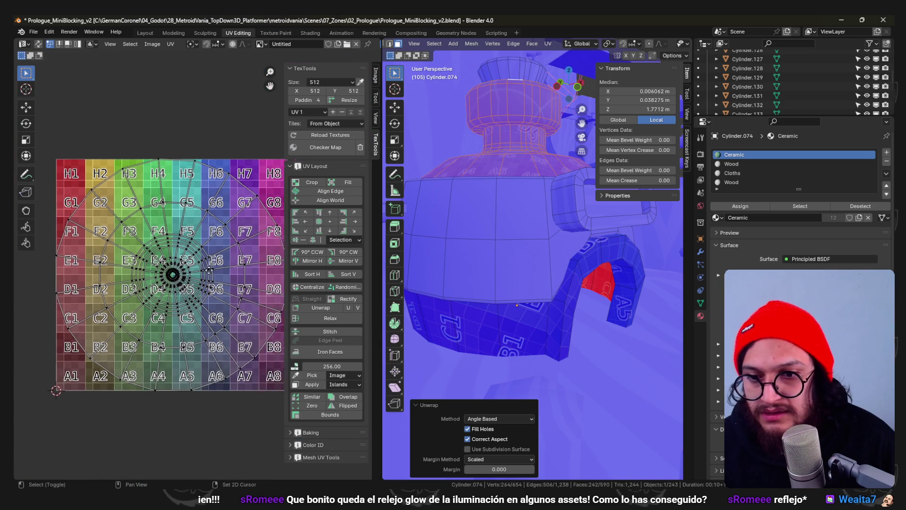
drag(529, 283, 519, 324)
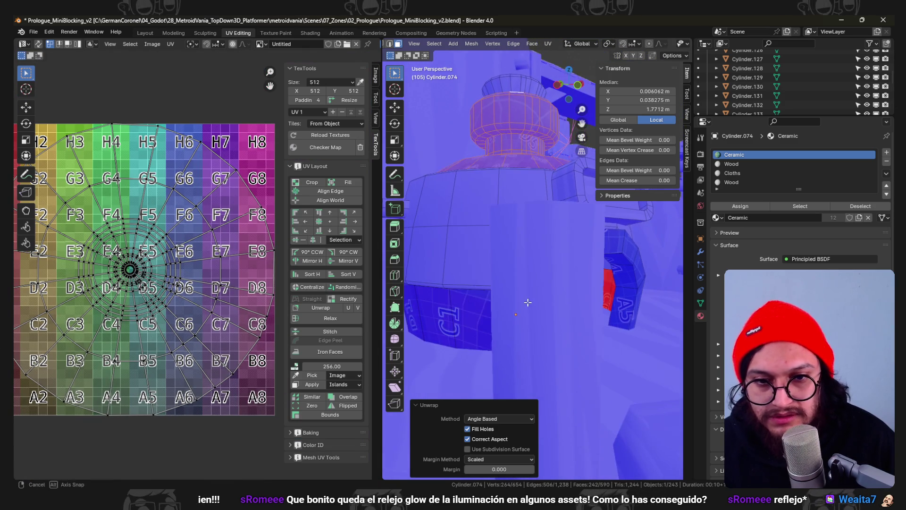
- Select the 16-face ring band around the bottle's base
key(a)
key(alt+a)
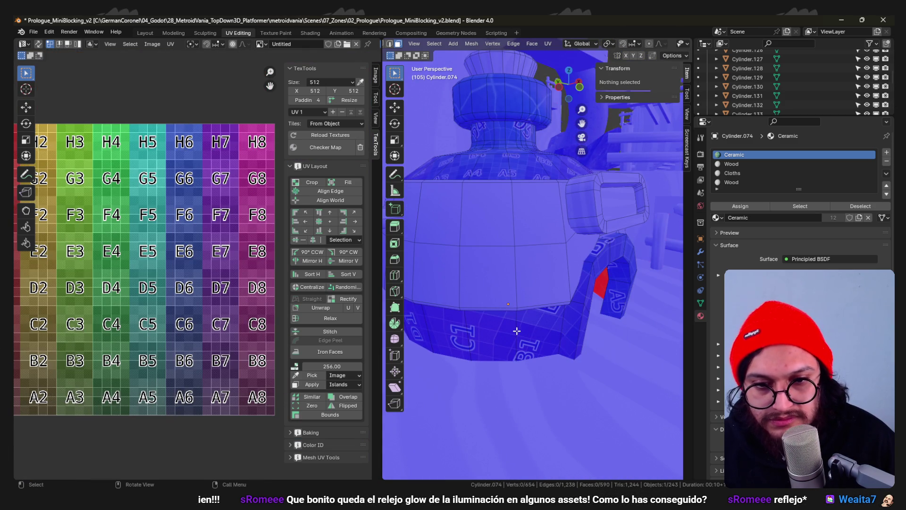
click(517, 330)
key(KP_Decimal)
key(shift+z)
drag(512, 366, 656, 363)
click(572, 329)
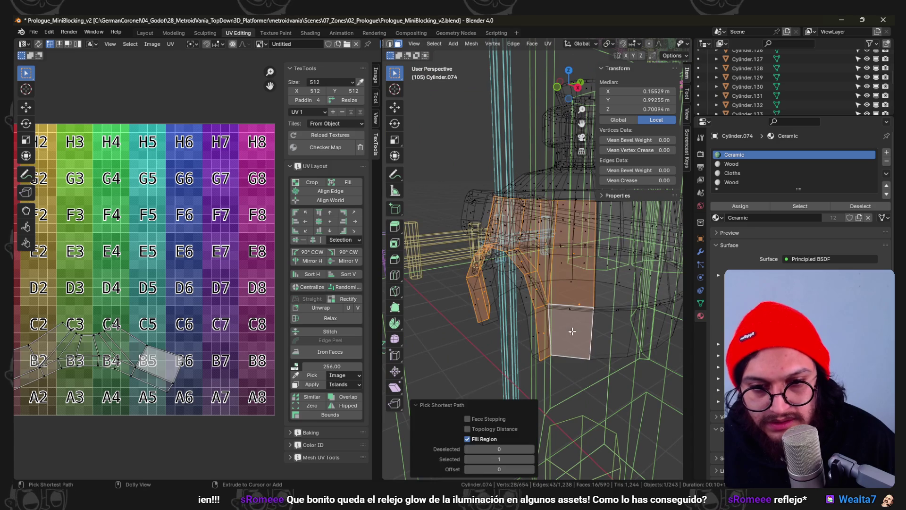
key(ctrl+z)
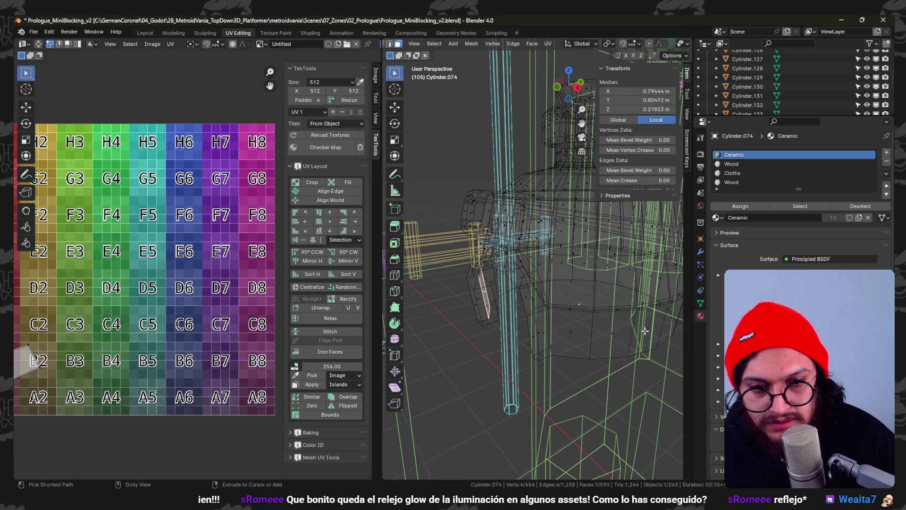
click(608, 331)
drag(608, 331, 550, 348)
click(531, 332)
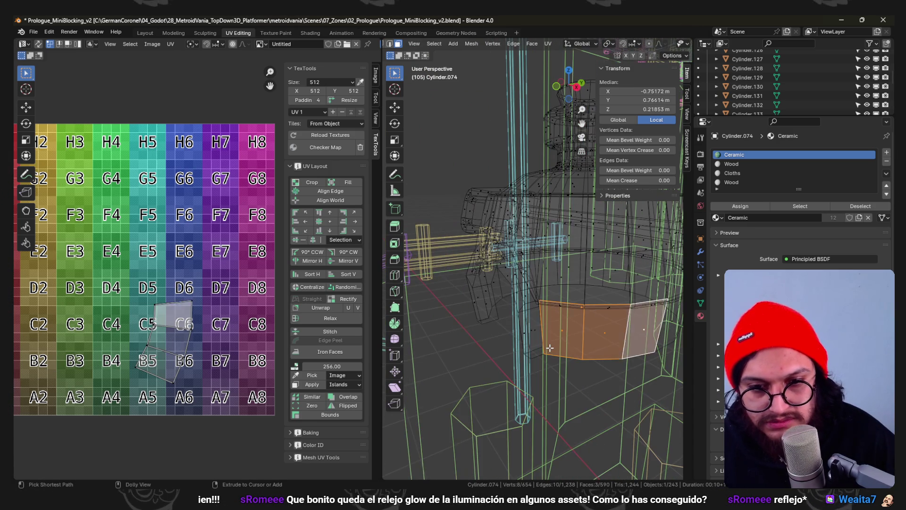
click(500, 283)
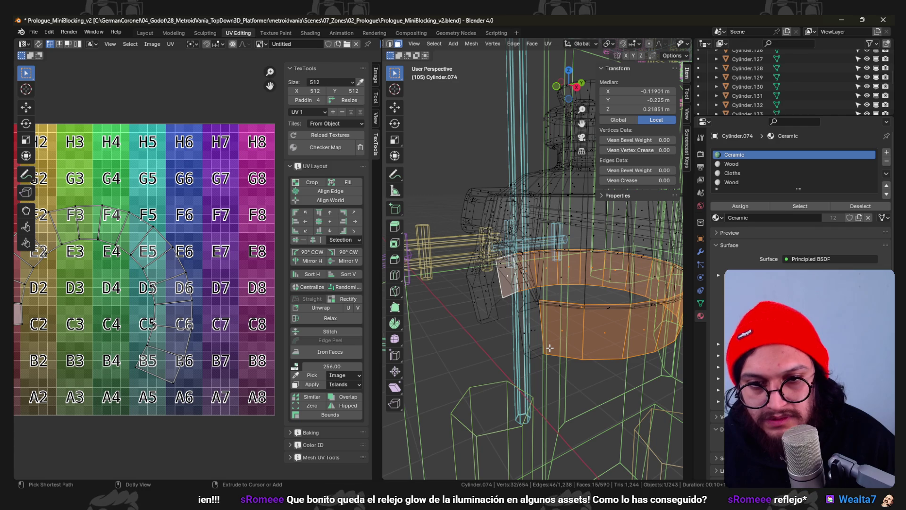
drag(552, 340, 615, 343)
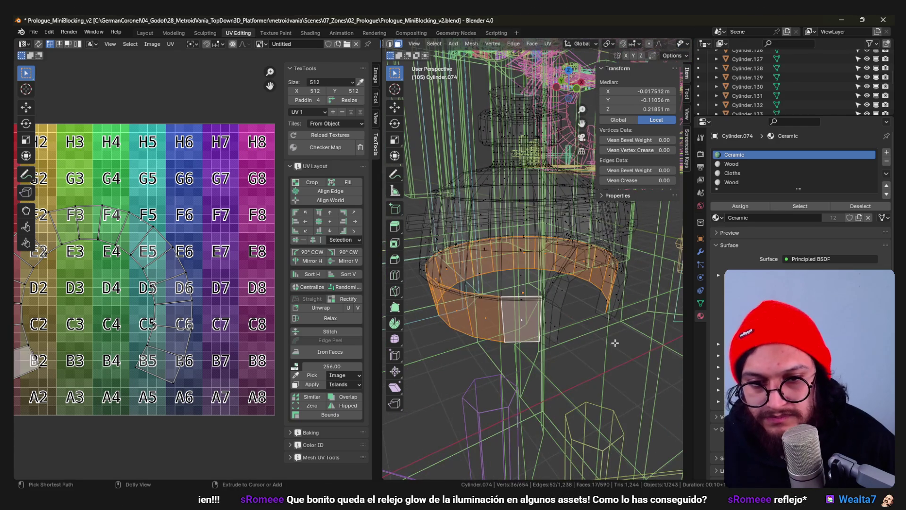
key(shift+z)
scroll(down, 3)
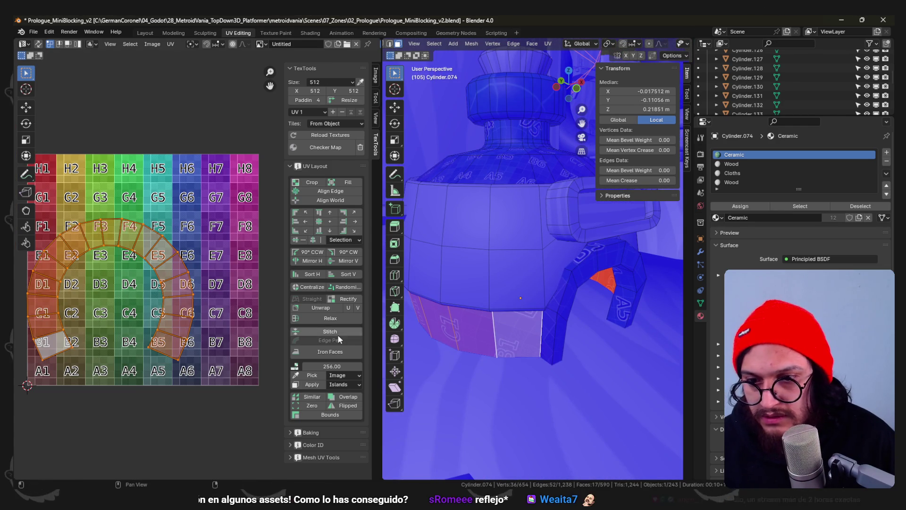
- Straighten the band's UVs with Rectify, scale them to span F1–F8 and move toward row E
click(348, 298)
key(r)
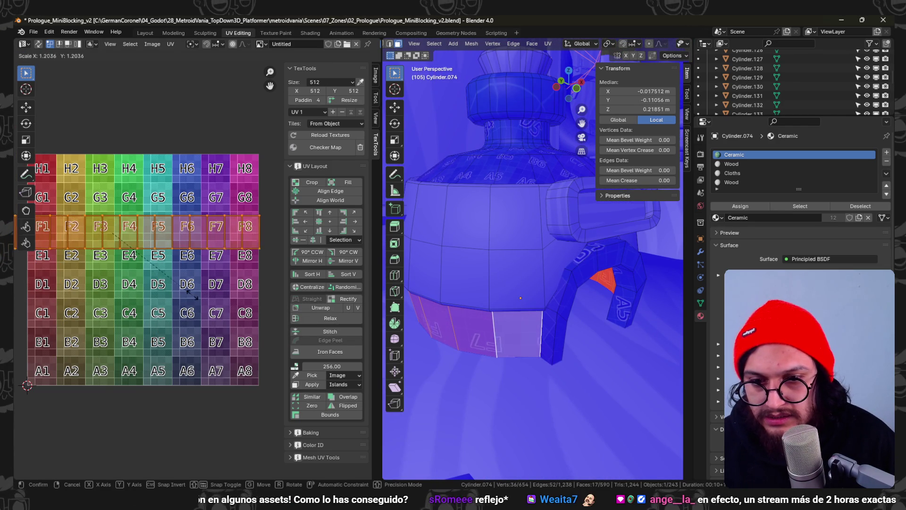
click(184, 300)
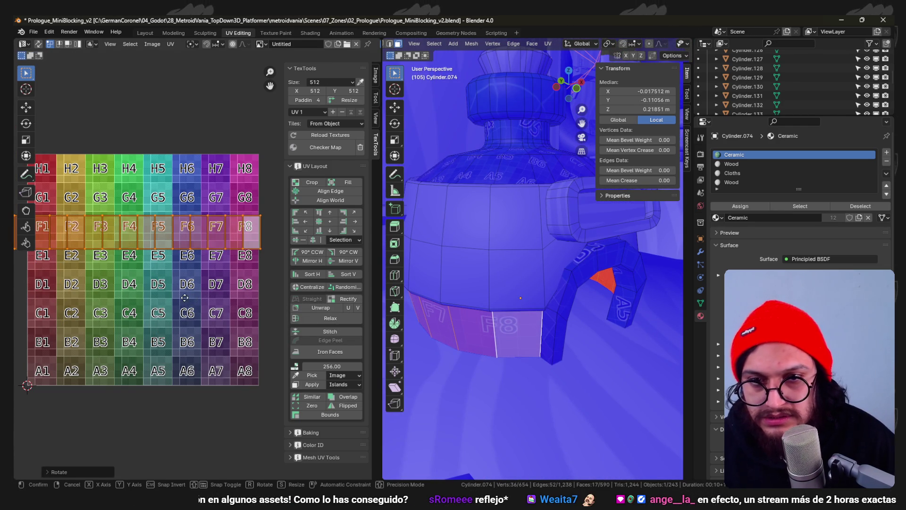
key(g)
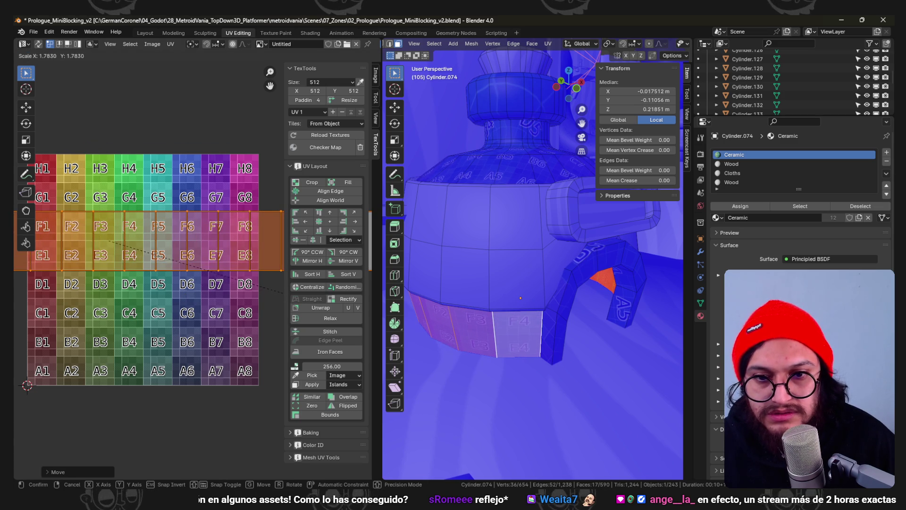
- Select the bottle's handle island and unwrap it
key(a)
key(alt+a)
key(l)
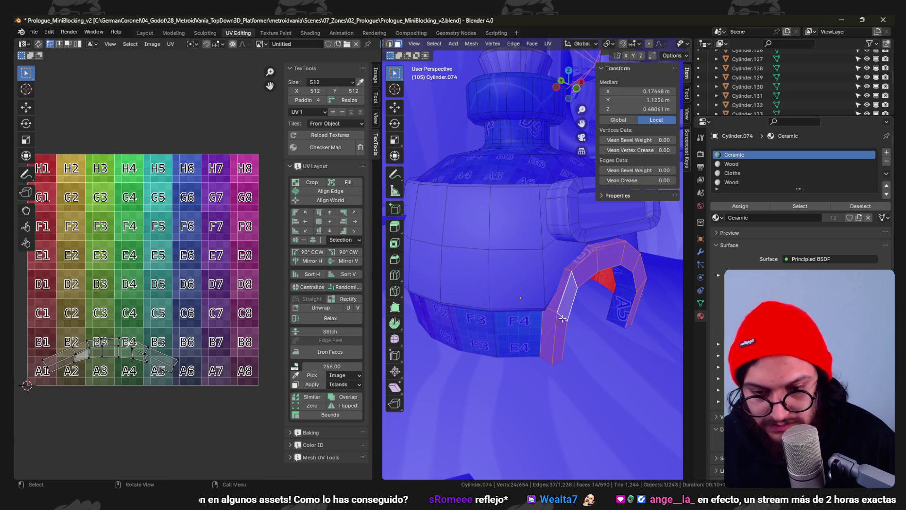
key(u)
click(562, 319)
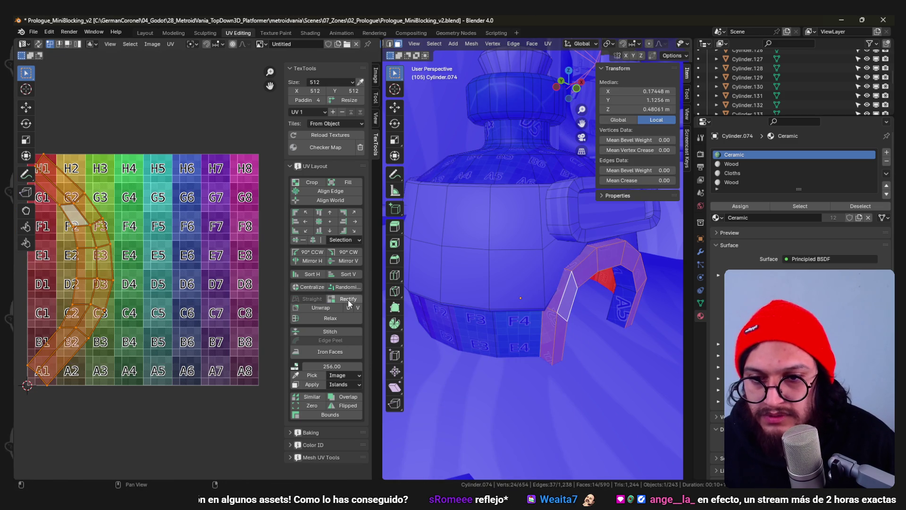
- Straighten the handle's UV strip, rotate it 90 degrees and shrink it
click(349, 301)
text(r90)
key(Return)
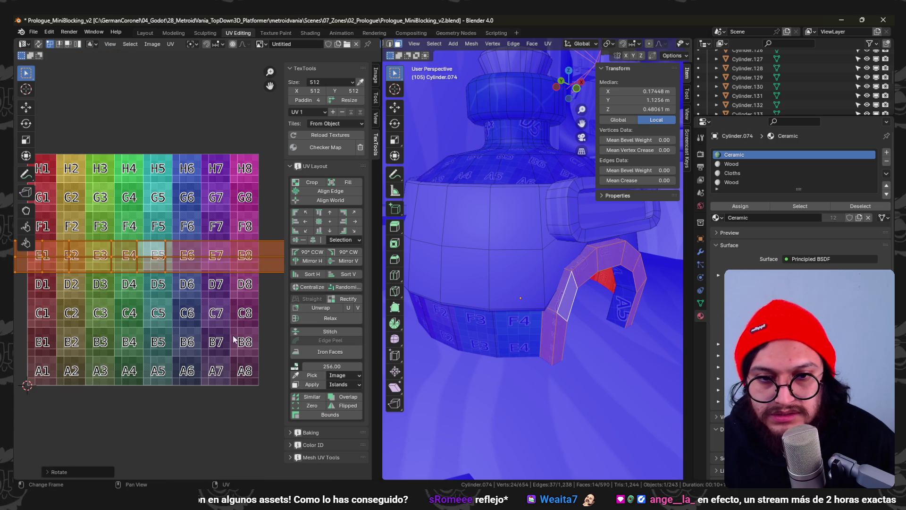
key(s)
click(118, 299)
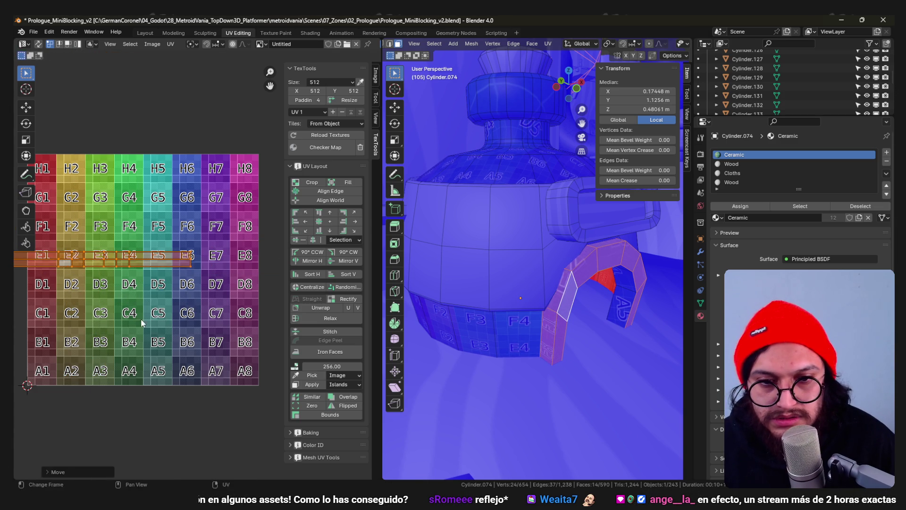
- Leave Edit Mode and save the Blender level file
key(Tab)
scroll(down, 3)
key(ctrl+s)
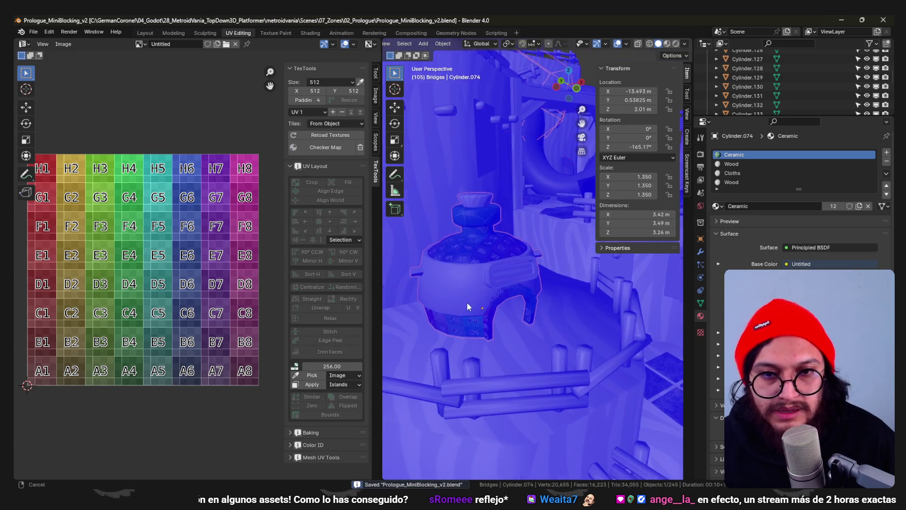
- Run the Godot project with F5 to see the re-textured bottle in game, then stop it
click(841, 20)
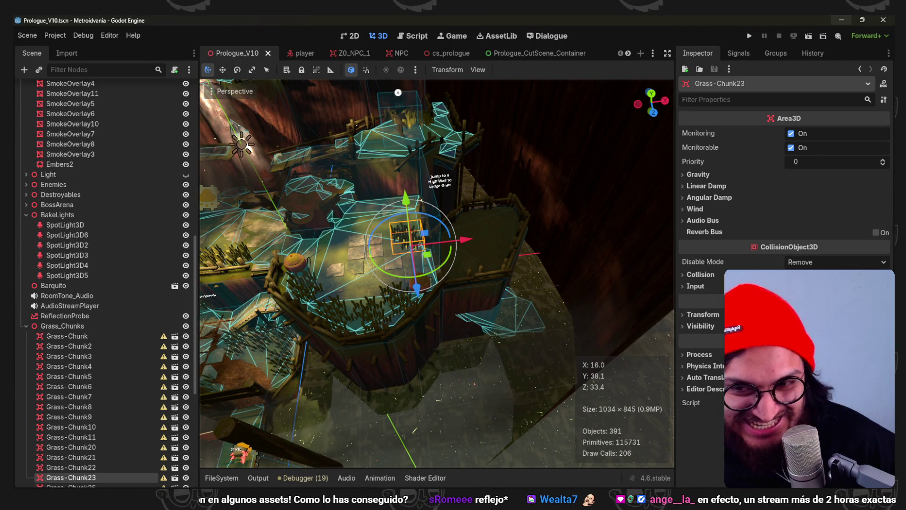
key(F5)
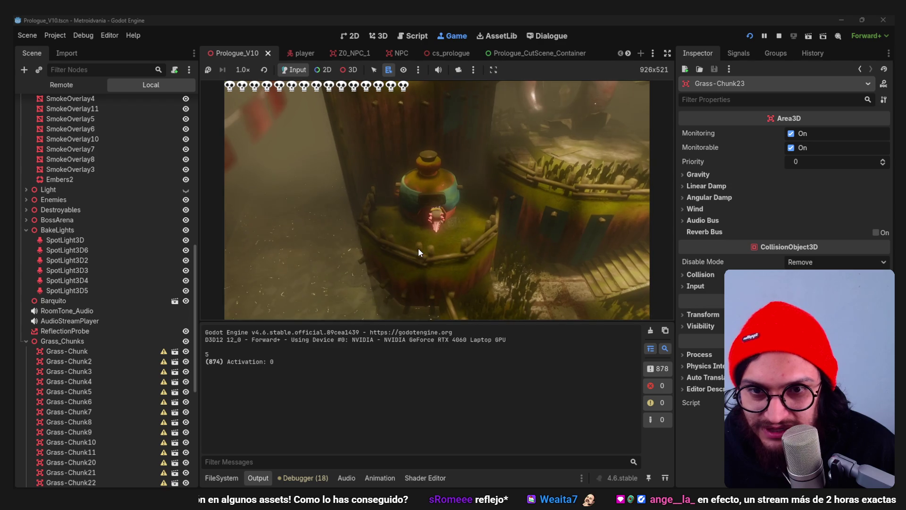
click(778, 38)
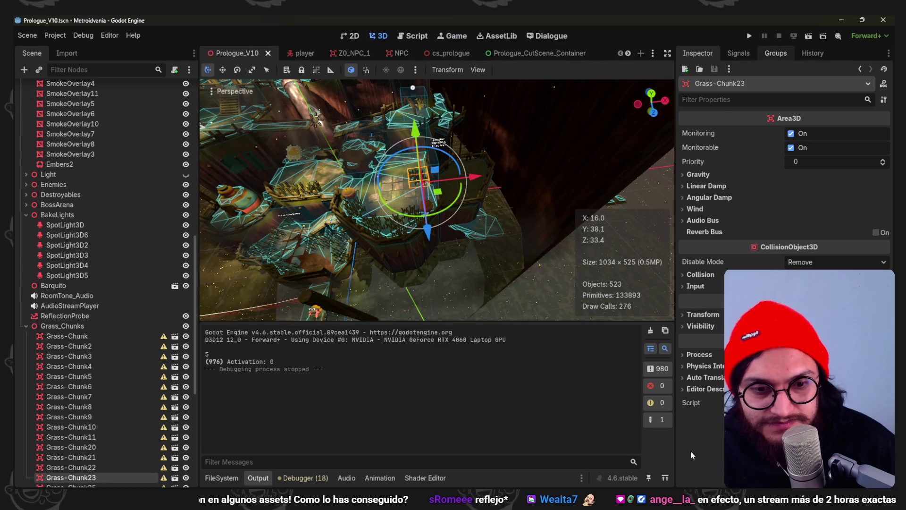
key(alt+Tab)
- Enlarge the pot Cylinder.074 by 1.2 and save the Blender file
text(s)
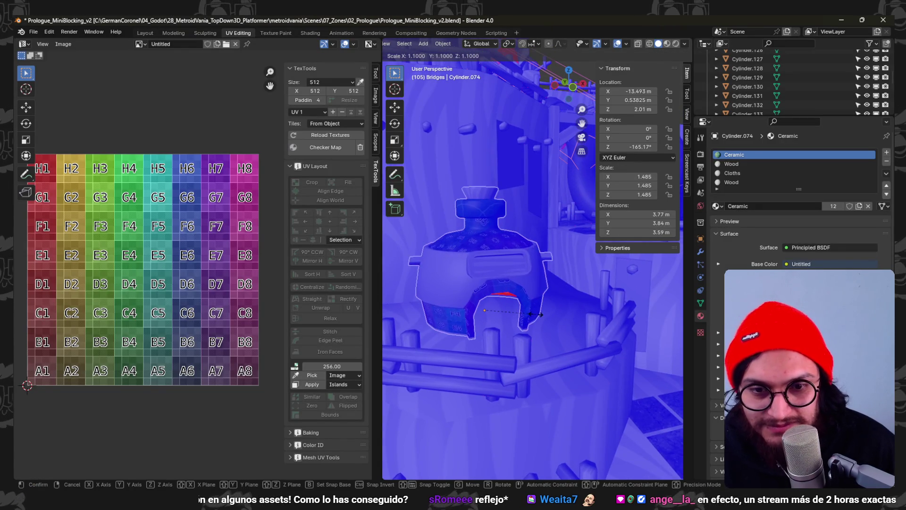
text(1.2)
key(Return)
scroll(down, 3)
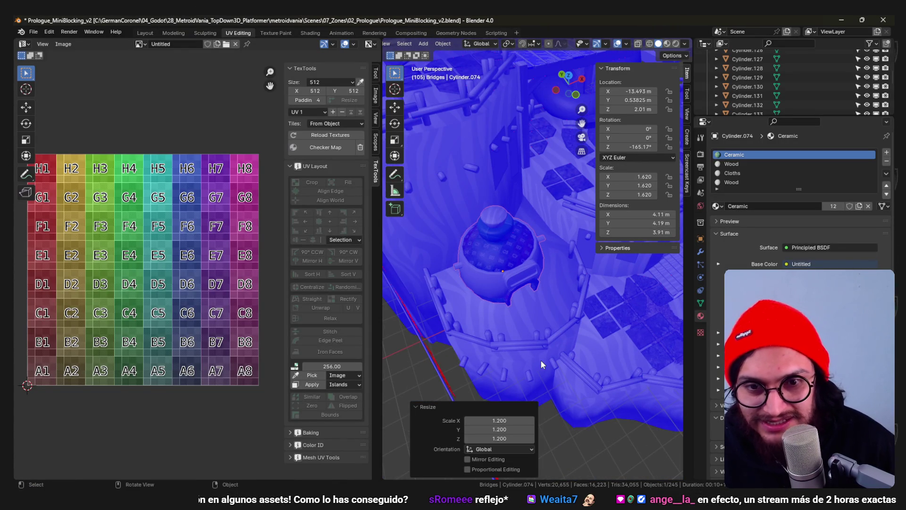
key(KP_7)
scroll(up, 3)
key(ctrl+s)
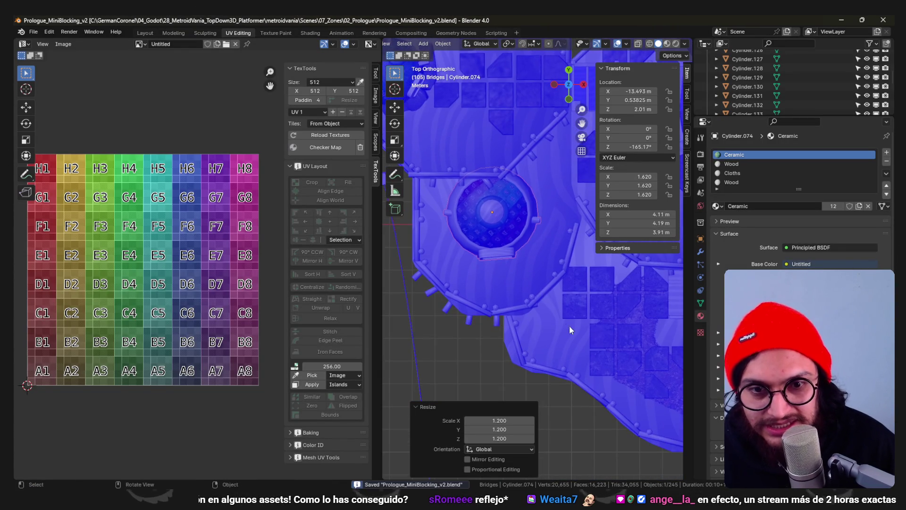
scroll(down, 3)
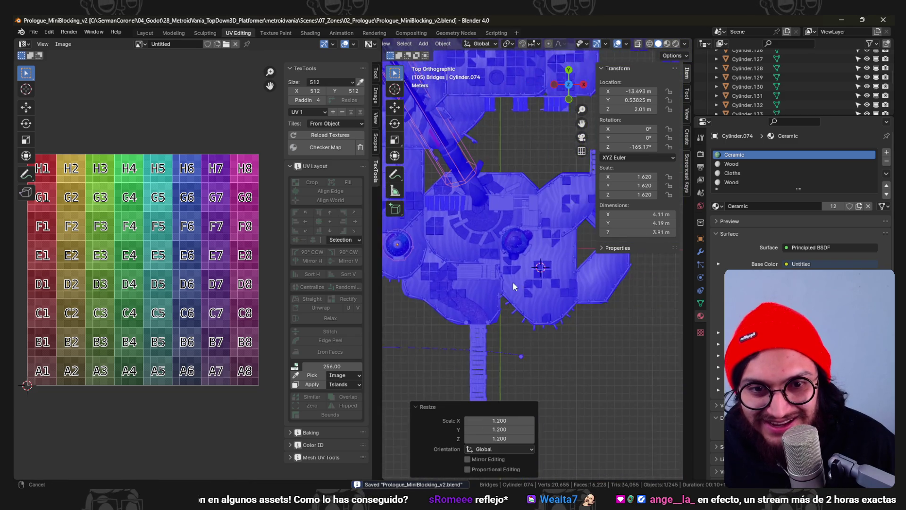
- Reselect Cylinder.074, enlarge it by 1.2 again, then undo and rescale it
drag(514, 267, 457, 243)
click(531, 228)
click(456, 244)
drag(525, 249, 545, 249)
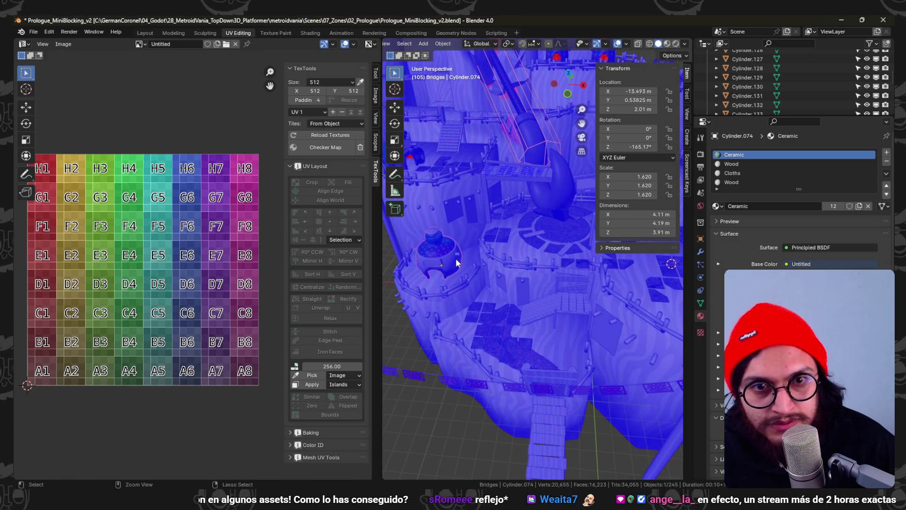
click(450, 256)
click(451, 257)
text(s1.2)
key(Return)
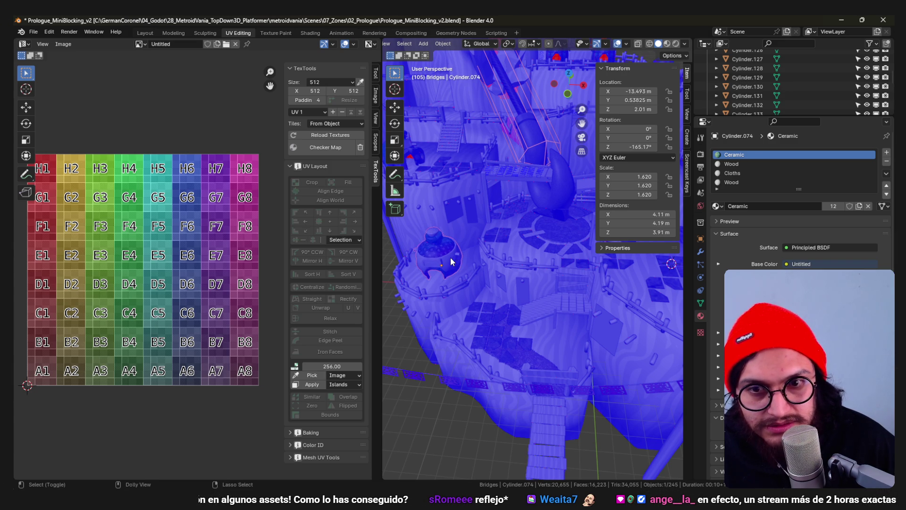
drag(451, 257, 581, 276)
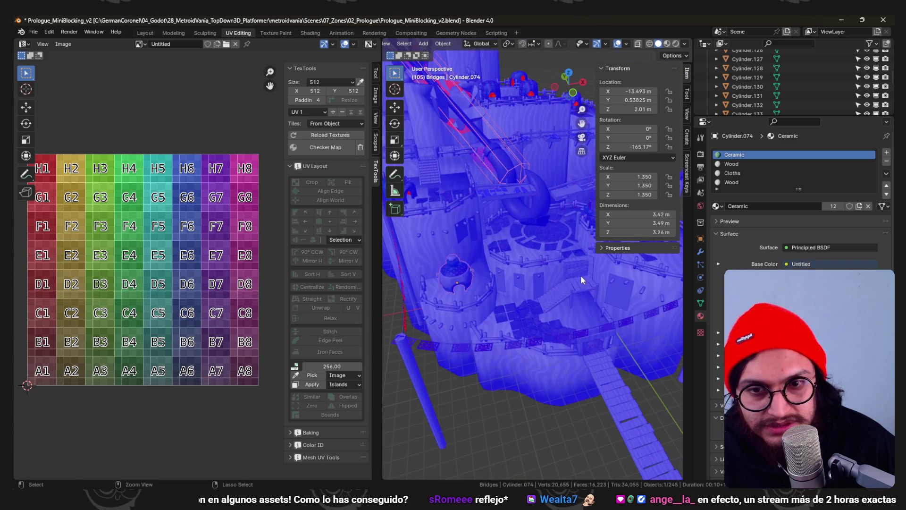
key(ctrl+z)
key(s)
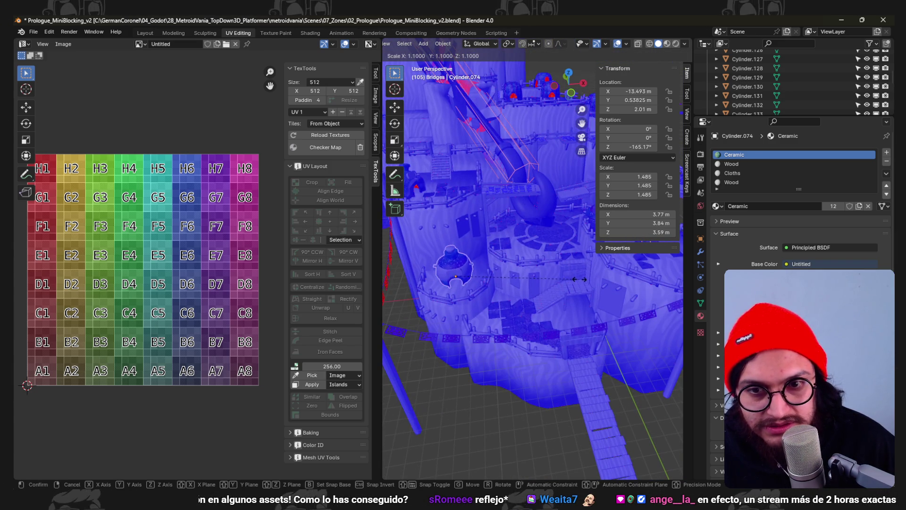
click(572, 279)
- Scale pots Cylinder.015 and Cylinder.041 up to 1.65
drag(614, 277, 503, 254)
click(502, 254)
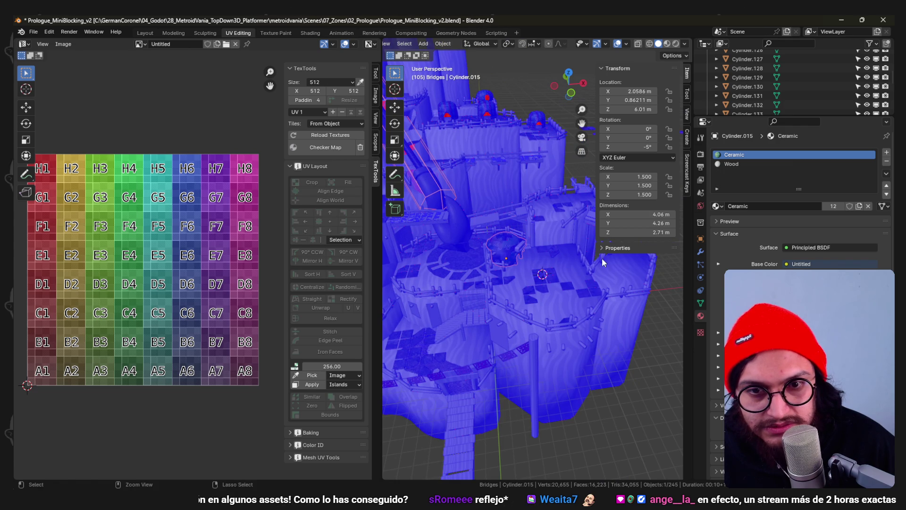
key(s)
click(572, 281)
drag(572, 281, 438, 266)
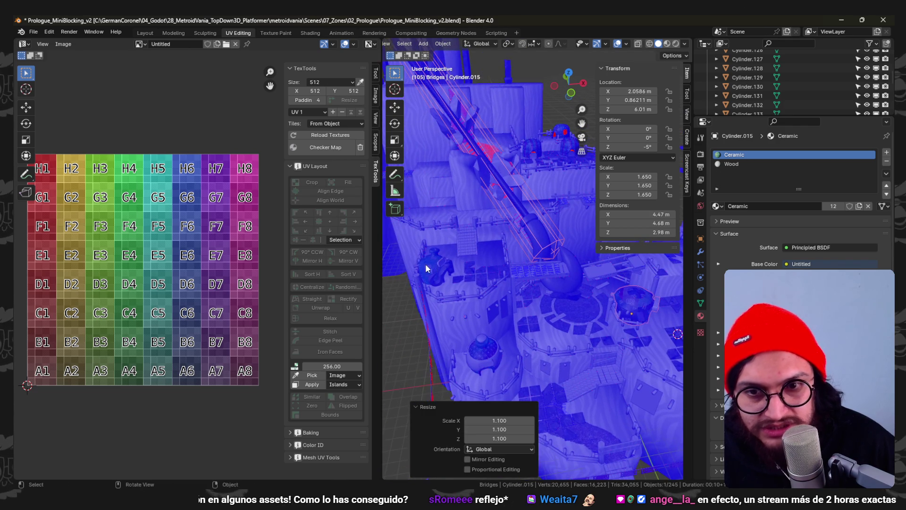
click(437, 265)
key(s)
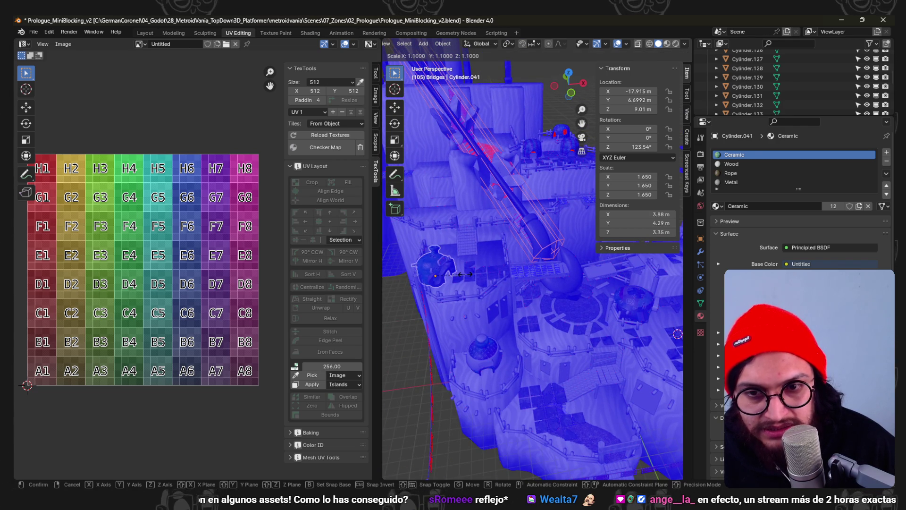
click(462, 279)
- Nudge Cylinder.041 0.11 m along X, save the file and switch to Godot
key(g)
key(x)
click(467, 284)
drag(466, 285, 614, 325)
key(ctrl+s)
drag(660, 341, 556, 315)
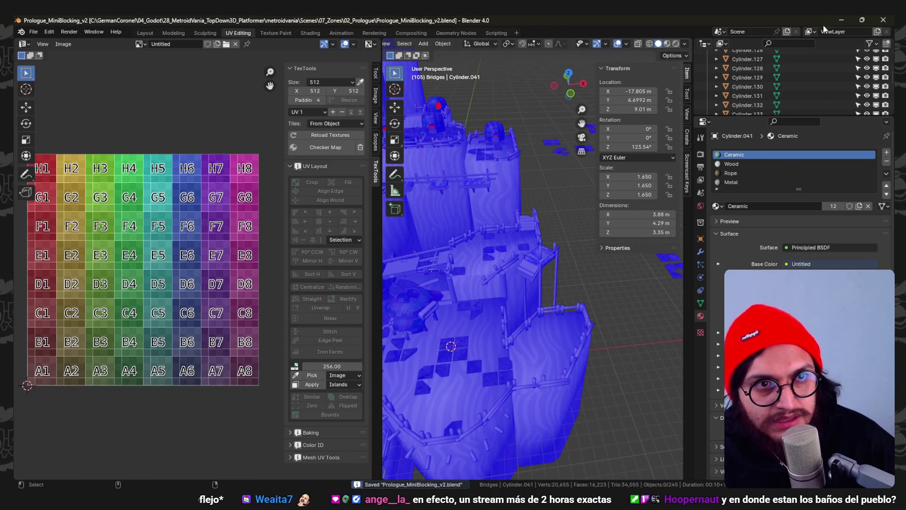
key(alt+Tab)
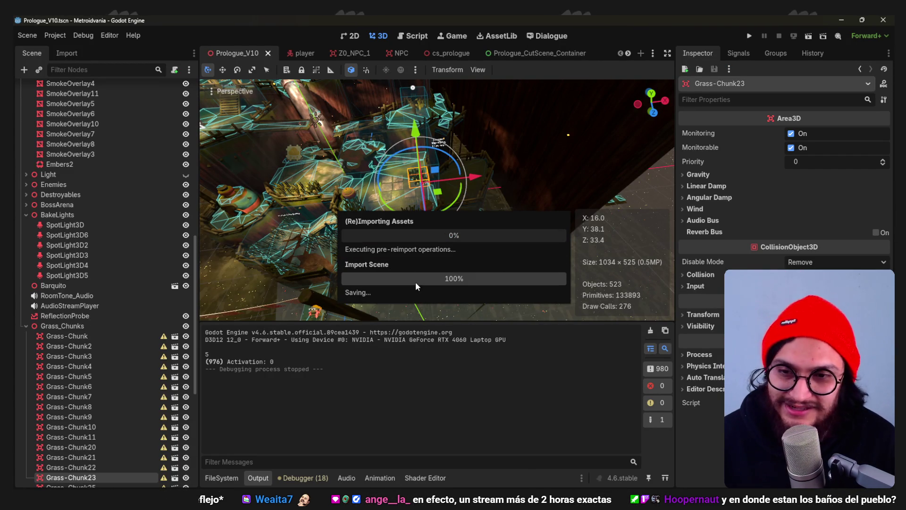
- Zoom in and out on the reimported grass chunk in the 3D viewport
scroll(up, 3)
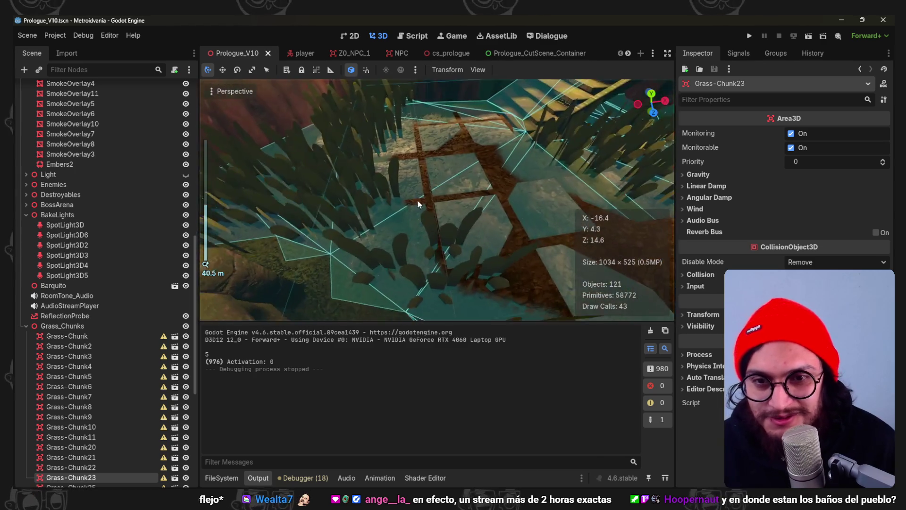
scroll(down, 3)
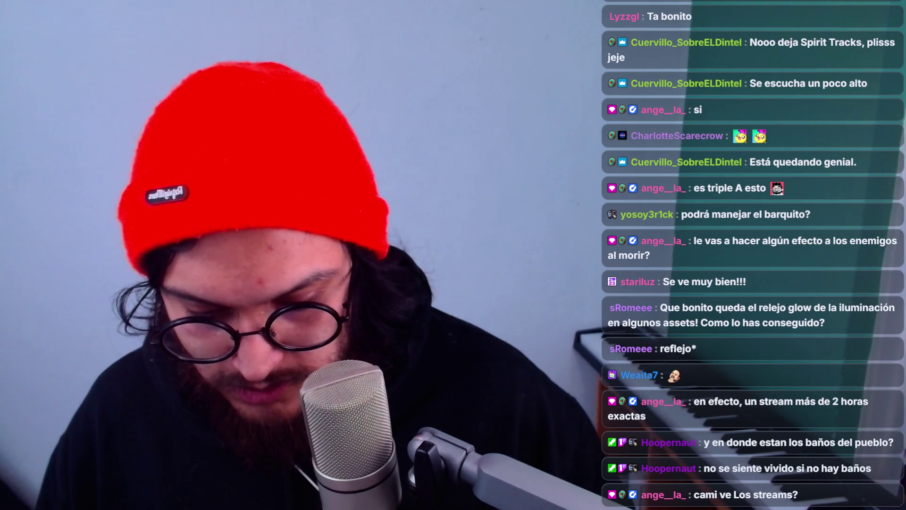
scroll(up, 3)
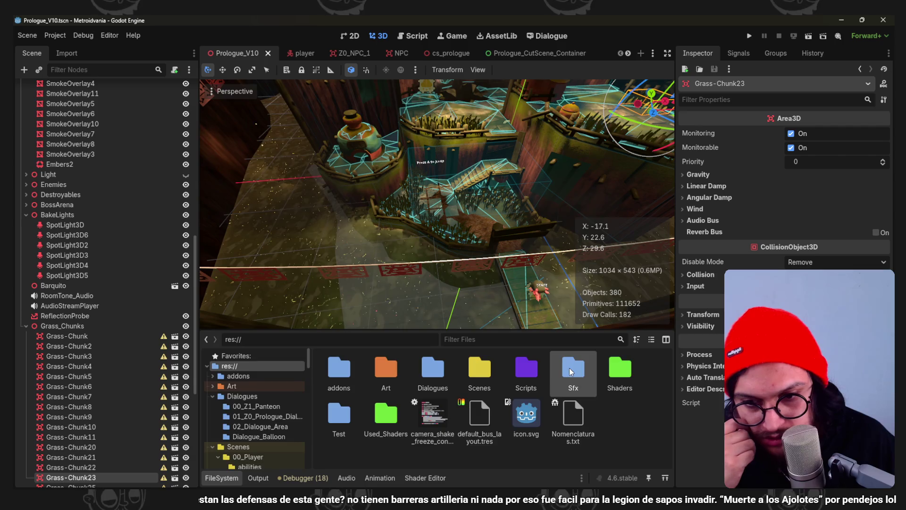
- Browse the Sfx and root folders, collapse Grass_Chunks and select the AudioStreamPlayer node
click(234, 460)
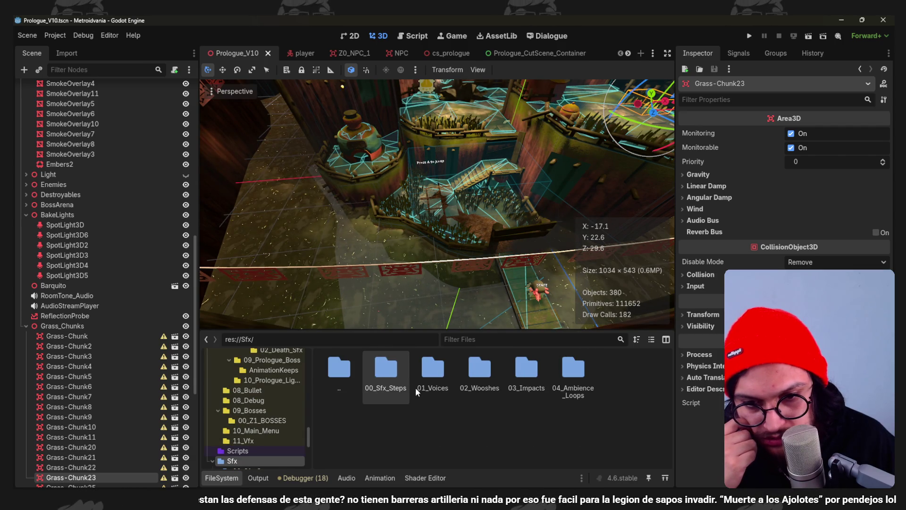
double_click(358, 379)
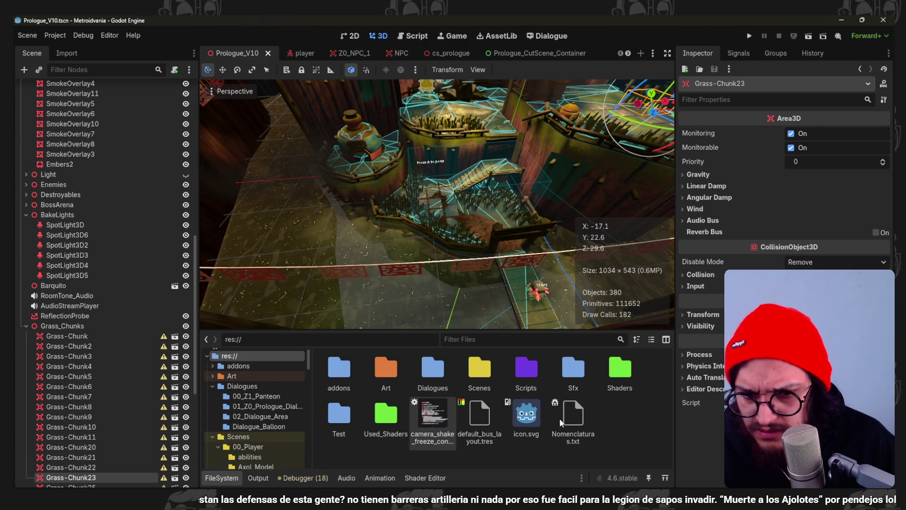
scroll(up, 3)
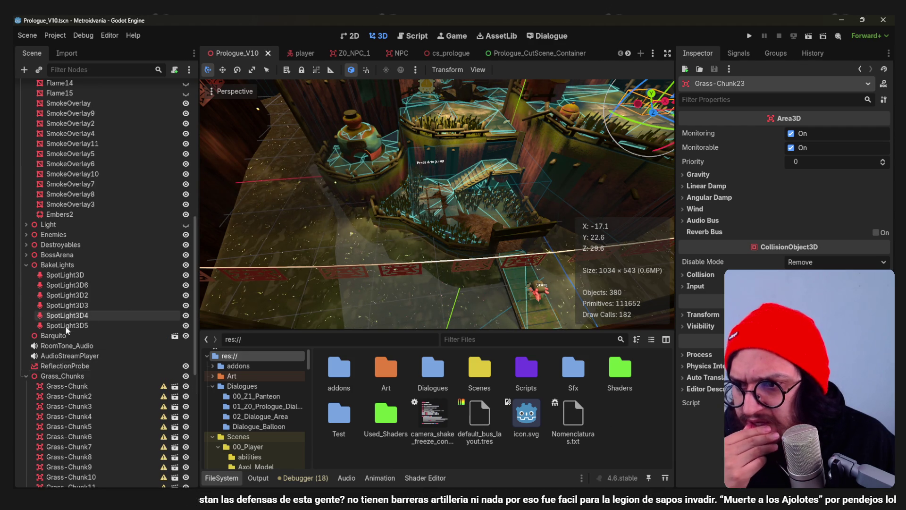
click(26, 375)
click(85, 436)
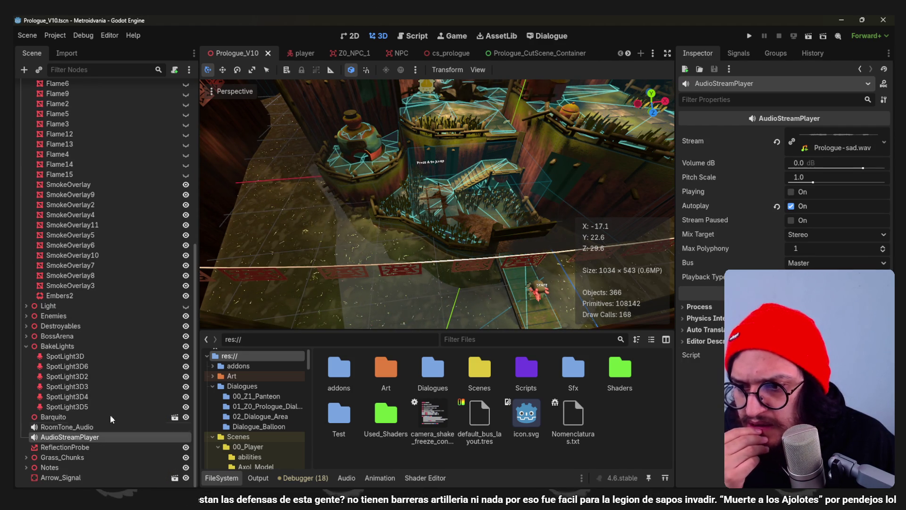
- Show Prologue-sad.wav in FileSystem, rename AudioStreamPlayer to Ost and save the scene
click(884, 141)
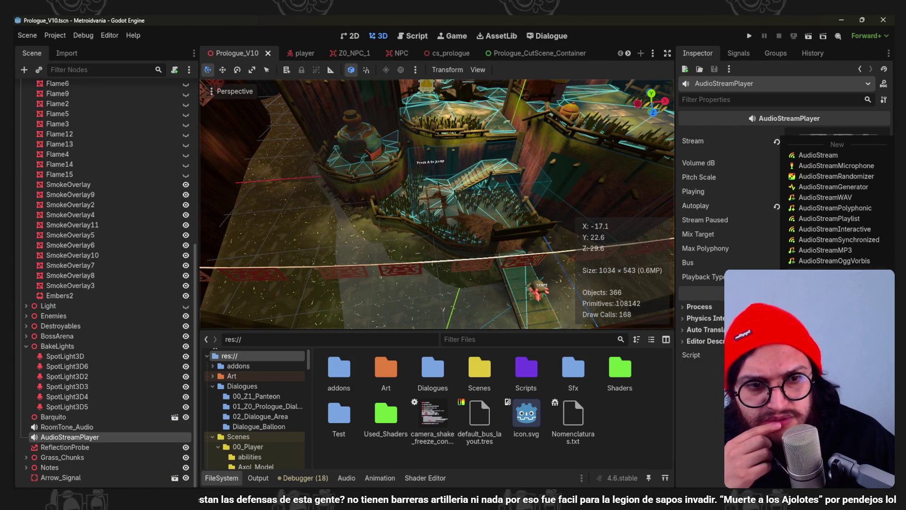
click(831, 330)
scroll(down, 3)
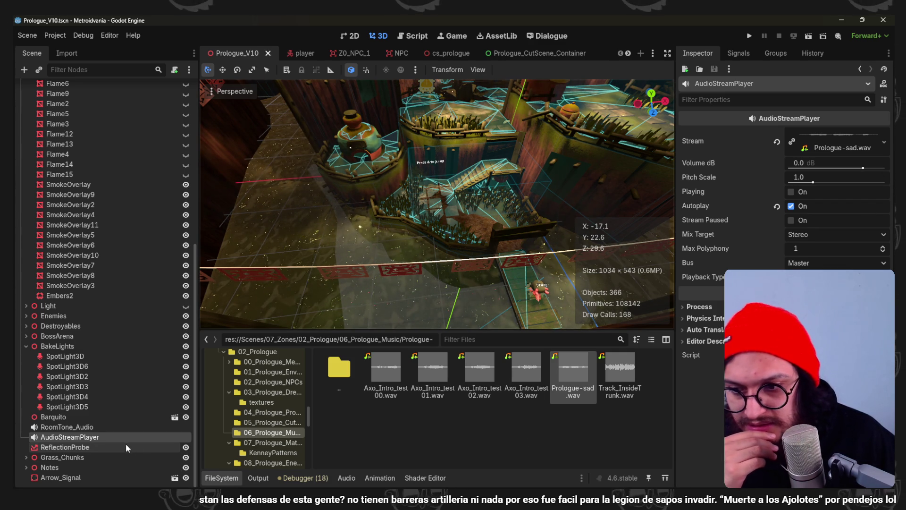
double_click(93, 437)
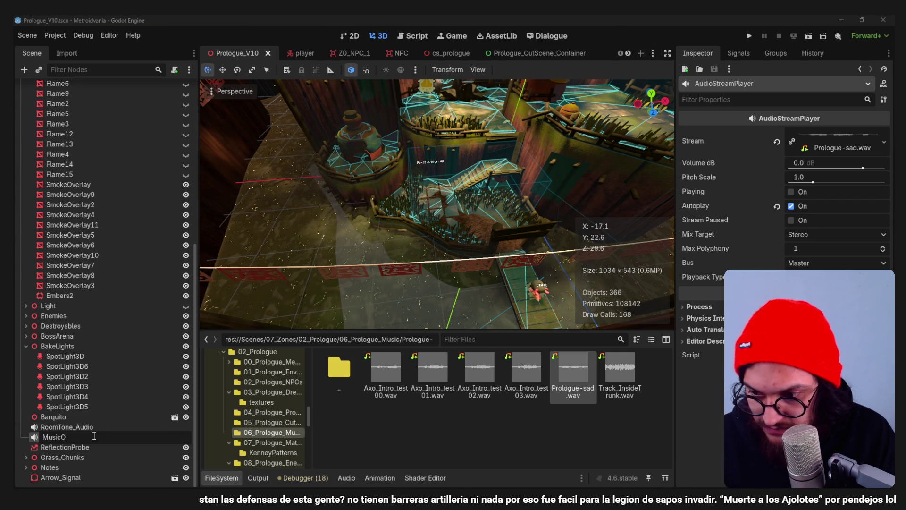
key(ctrl+s)
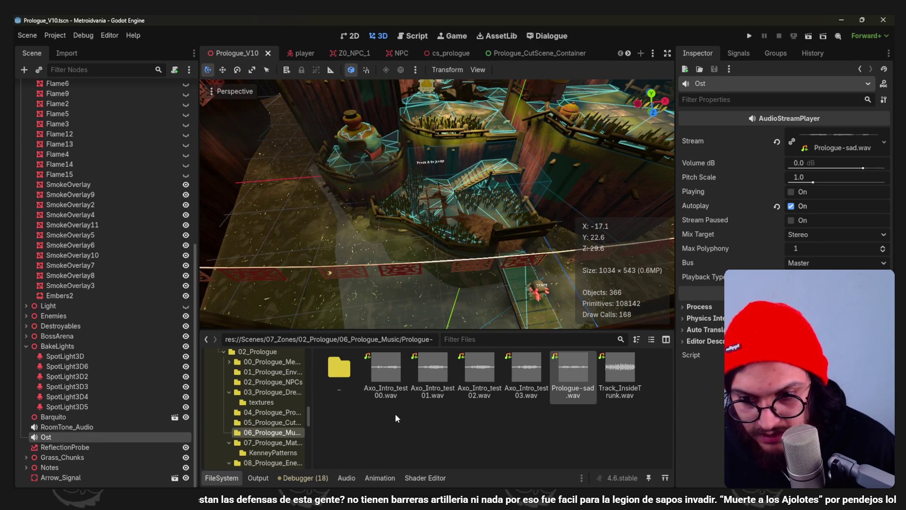
- Open the music folder in the file manager and paste main_theme.wav into it
right_click(397, 410)
click(488, 481)
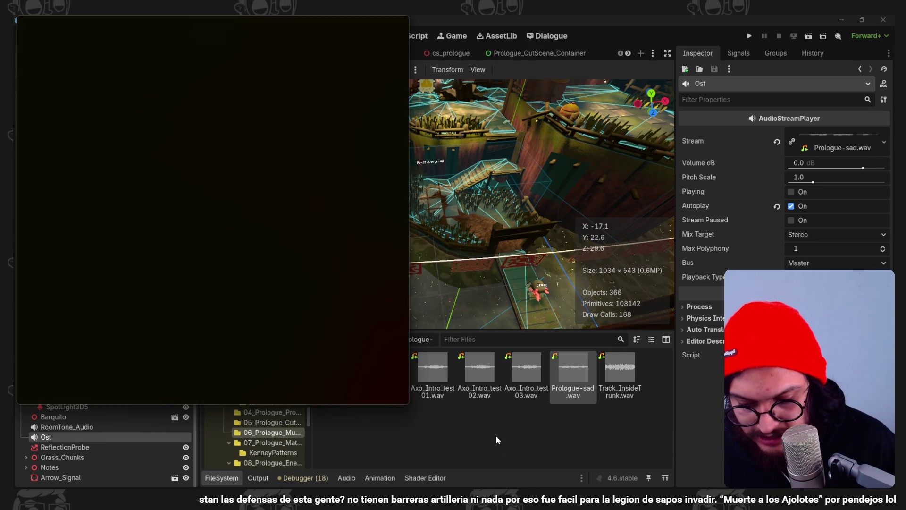
click(276, 332)
key(ctrl+v)
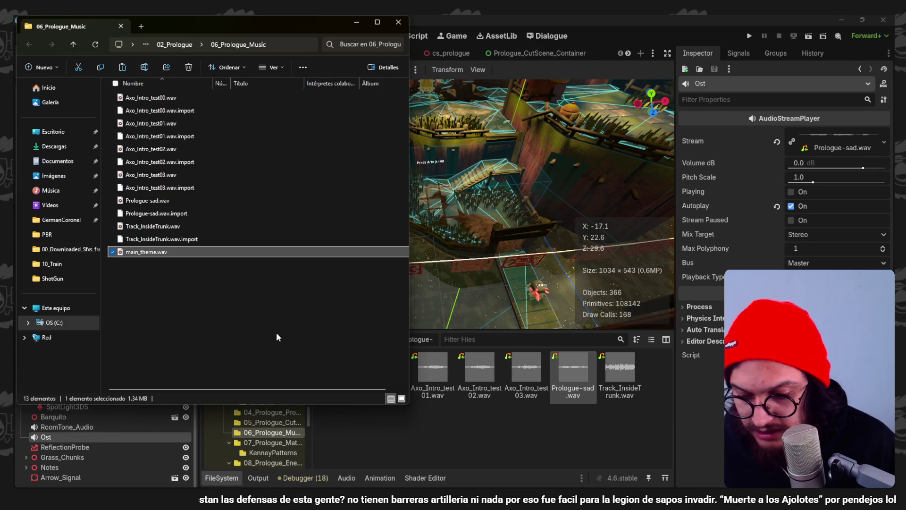
click(503, 418)
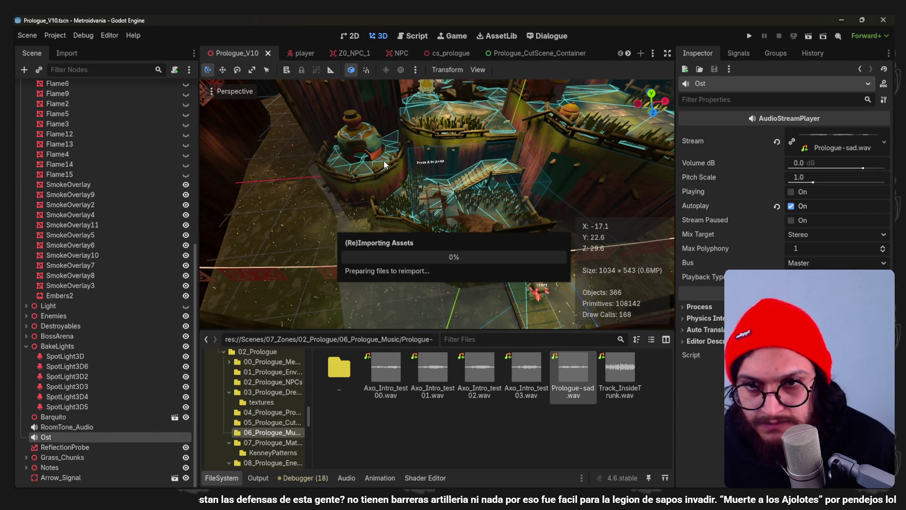
- Open the Fabric_Triplanar.tres material from the Used_Shaders folder
scroll(up, 3)
scroll(down, 3)
scroll(down, 3)
click(264, 460)
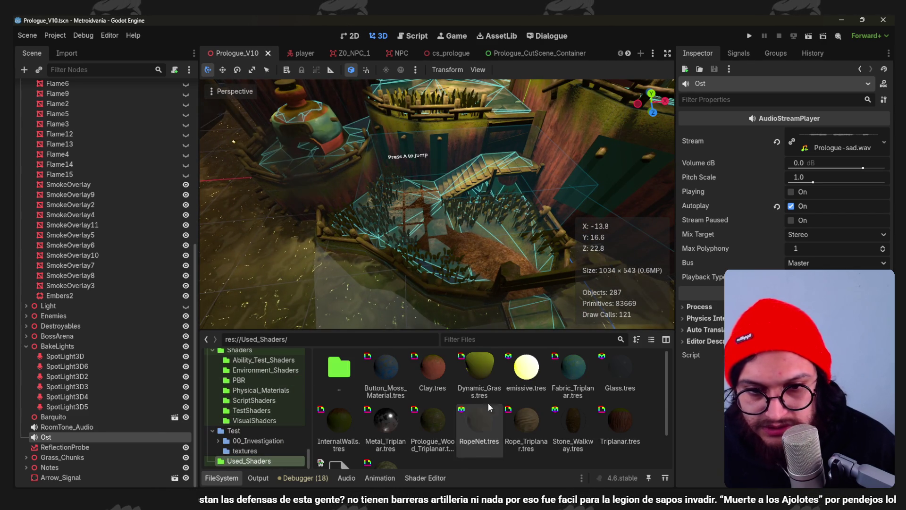
click(573, 373)
- Change the Side Color Overlay to a pale mint green and save the scene
click(834, 136)
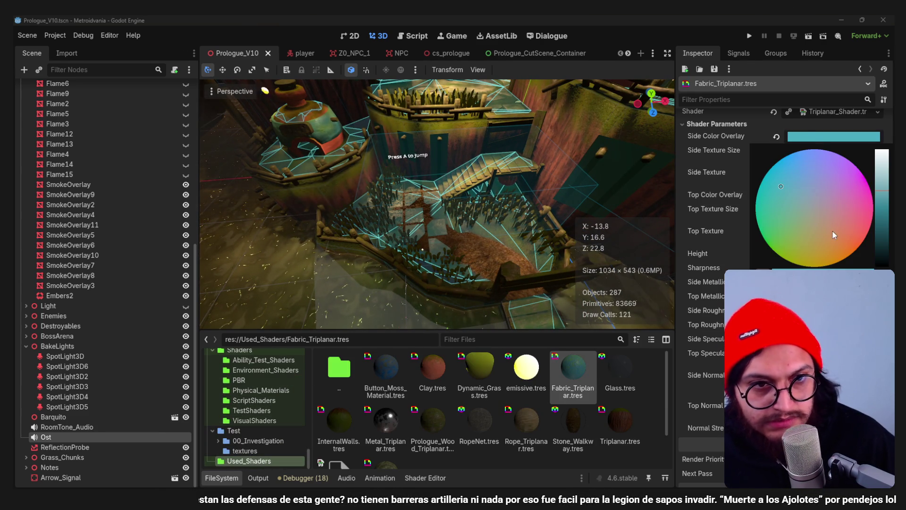
click(861, 205)
drag(860, 234, 840, 173)
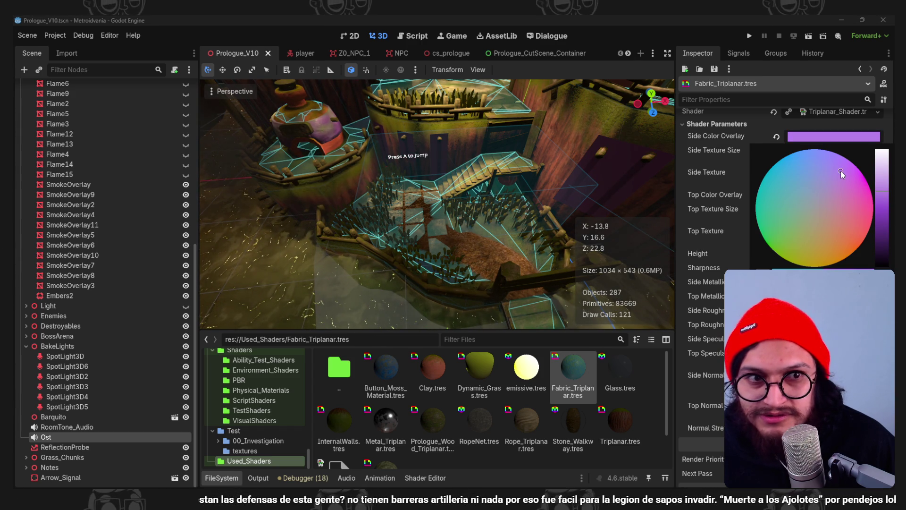
drag(885, 198, 881, 190)
drag(792, 186, 781, 219)
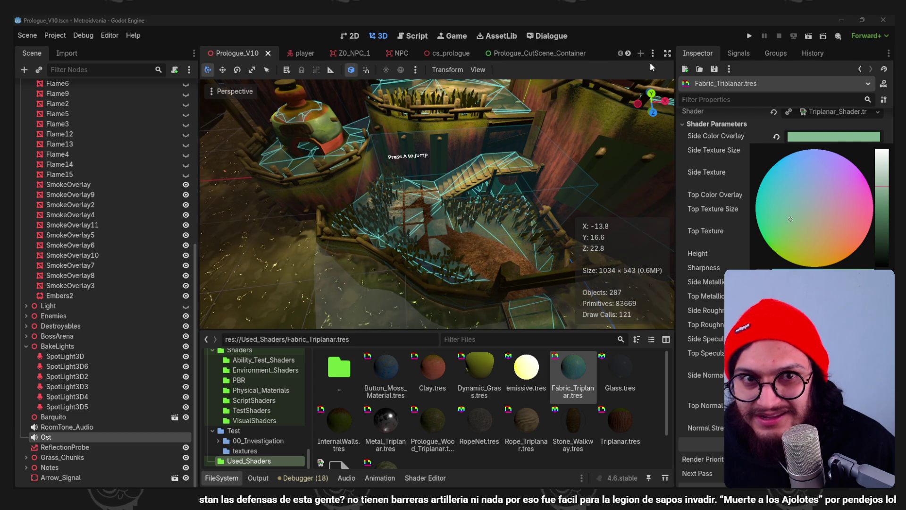
key(ctrl+s)
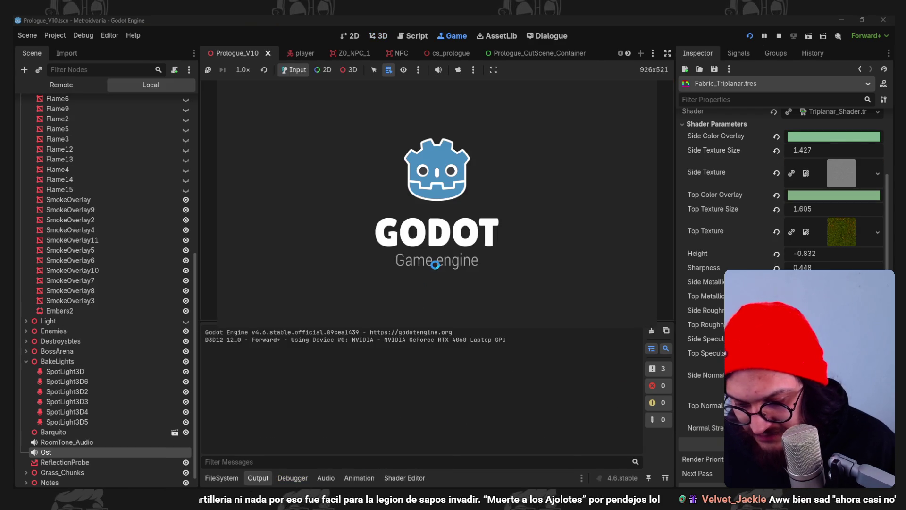
- Stop the game and assign main_theme.wav from 06_Prologue_Music as the Ost player's stream
key(F8)
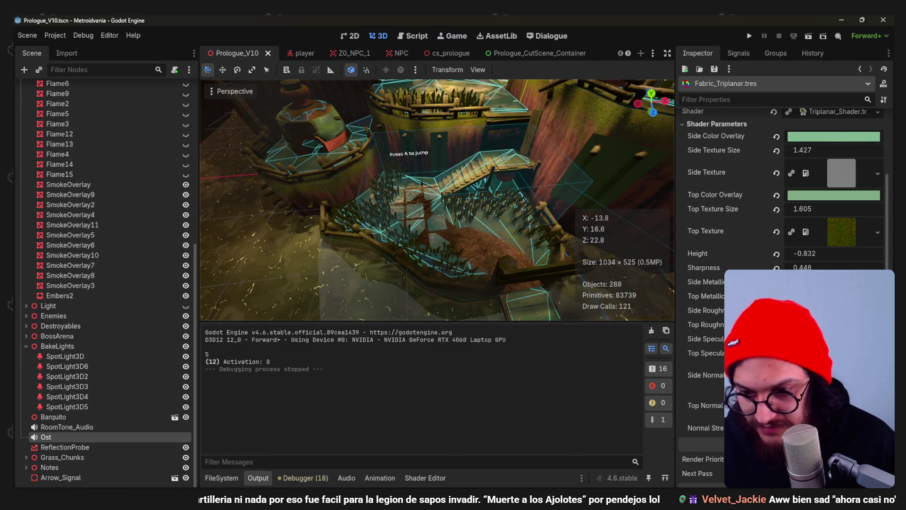
click(215, 478)
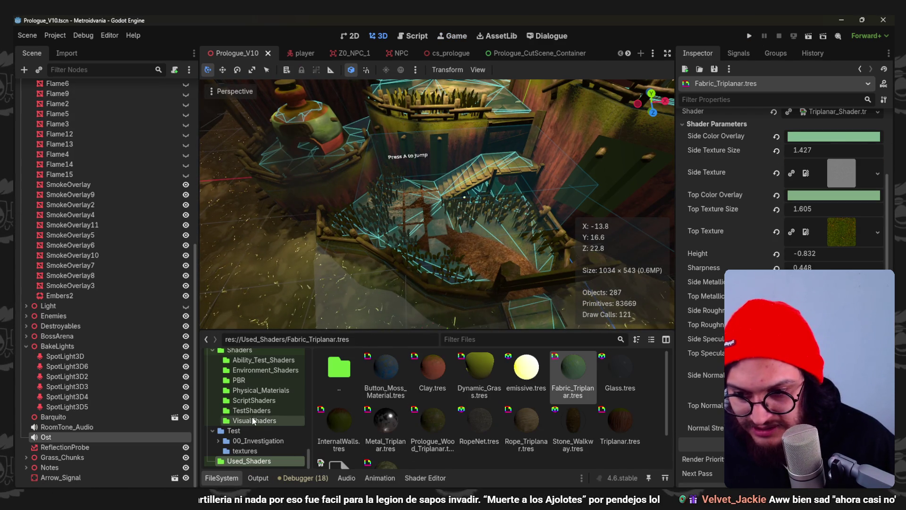
scroll(up, 3)
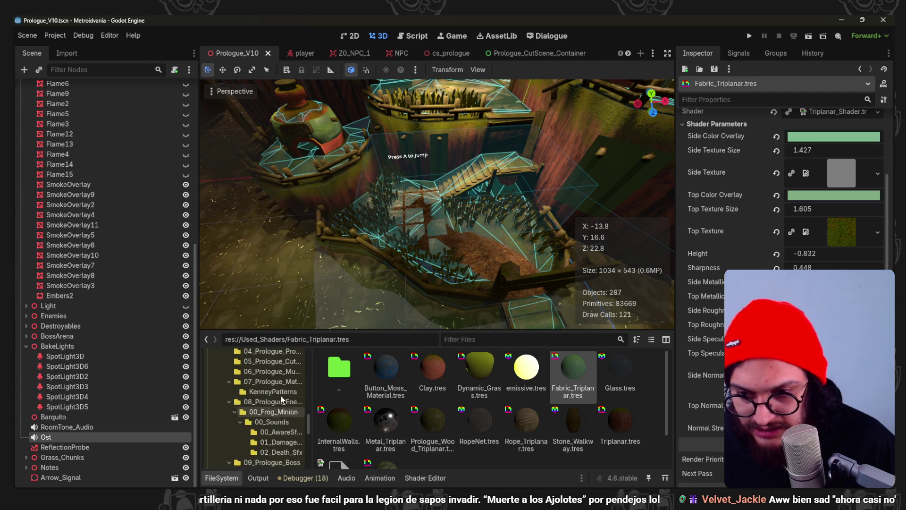
click(279, 385)
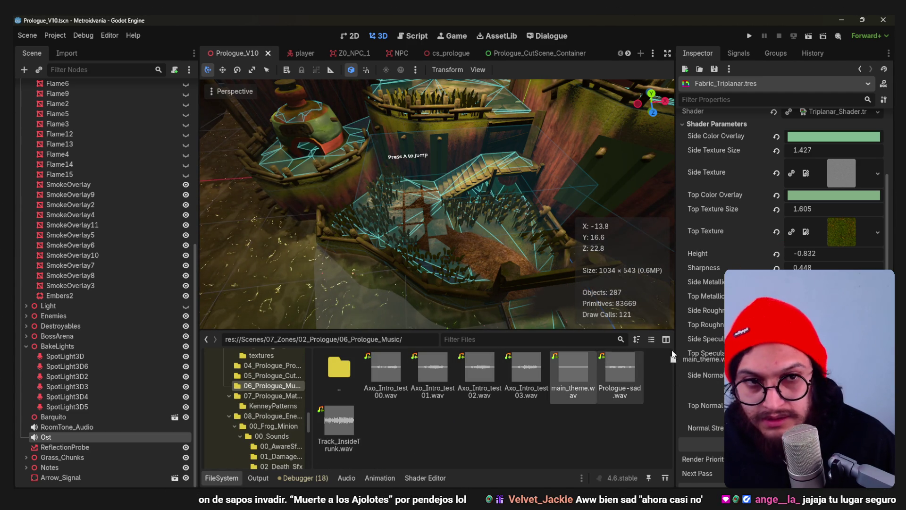
click(72, 438)
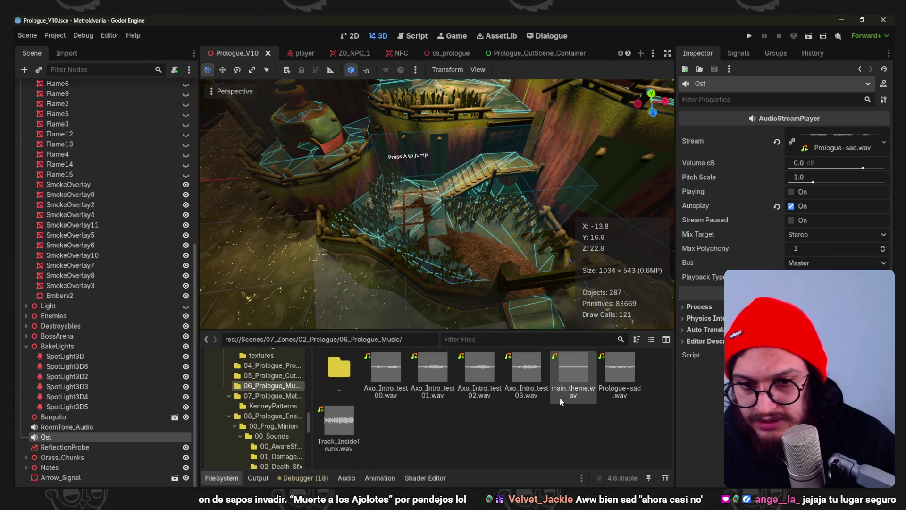
drag(576, 373, 837, 144)
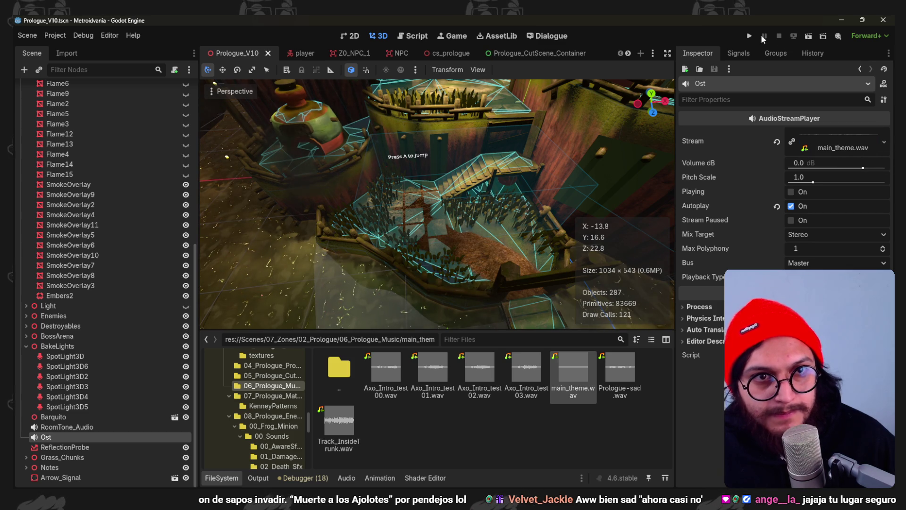
- Reimport main_theme.wav with Loop Mode set to Forward, then launch the game
click(67, 53)
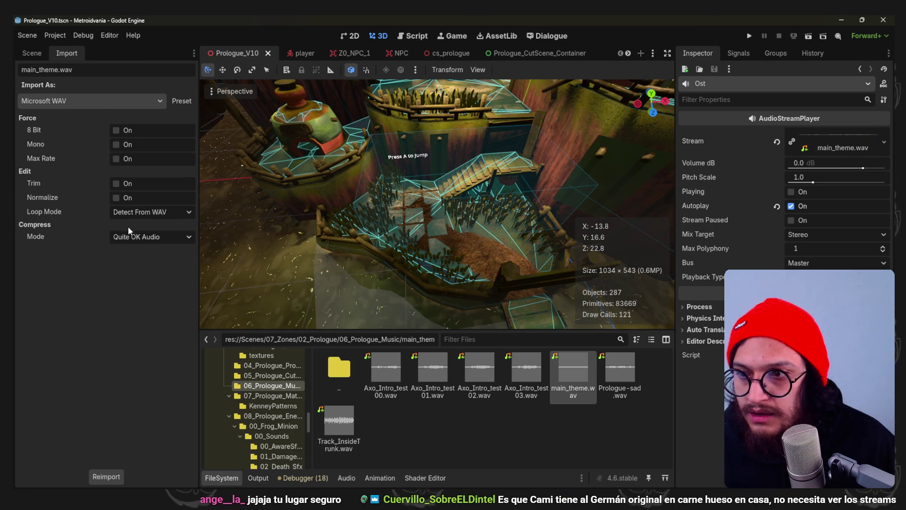
click(141, 212)
click(141, 247)
click(106, 476)
click(33, 53)
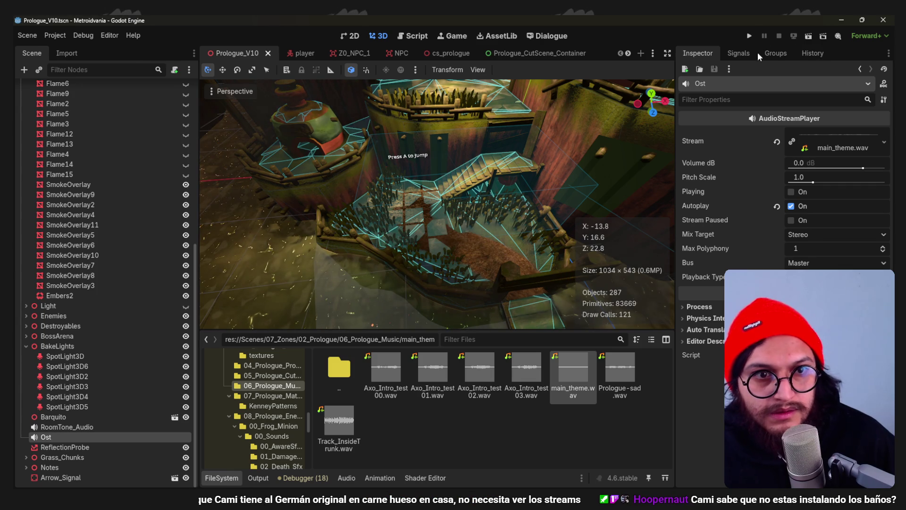
click(749, 36)
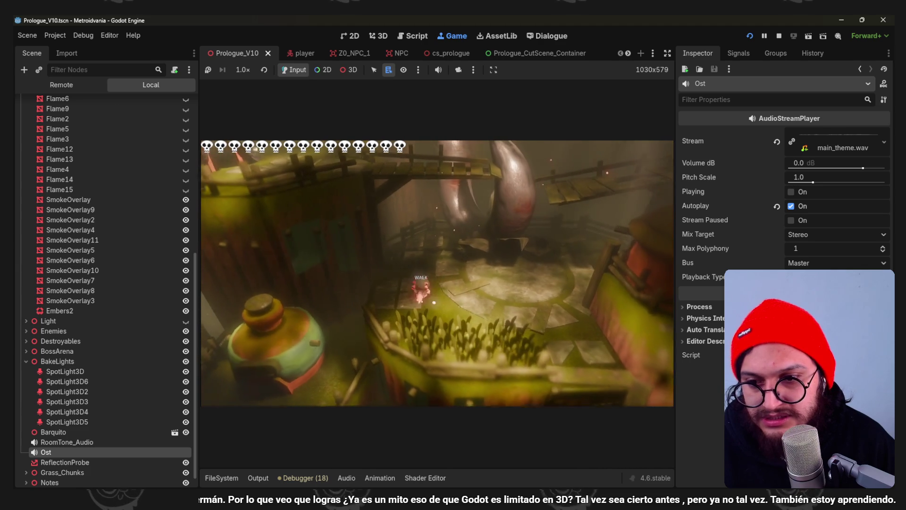
- Play through the prologue level with main_theme playing, then stop the game with F8
key(F8)
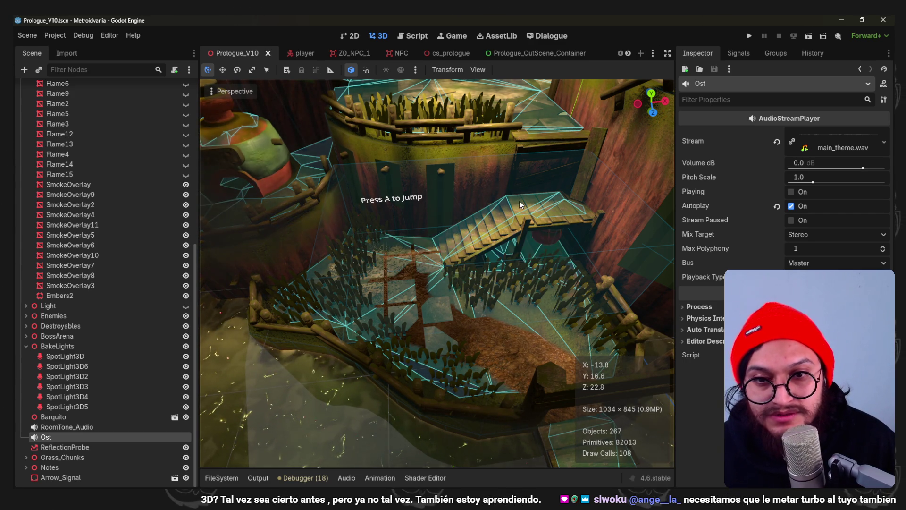
- Zoom the 3D view out and back in over the level, then run the game again
scroll(down, 3)
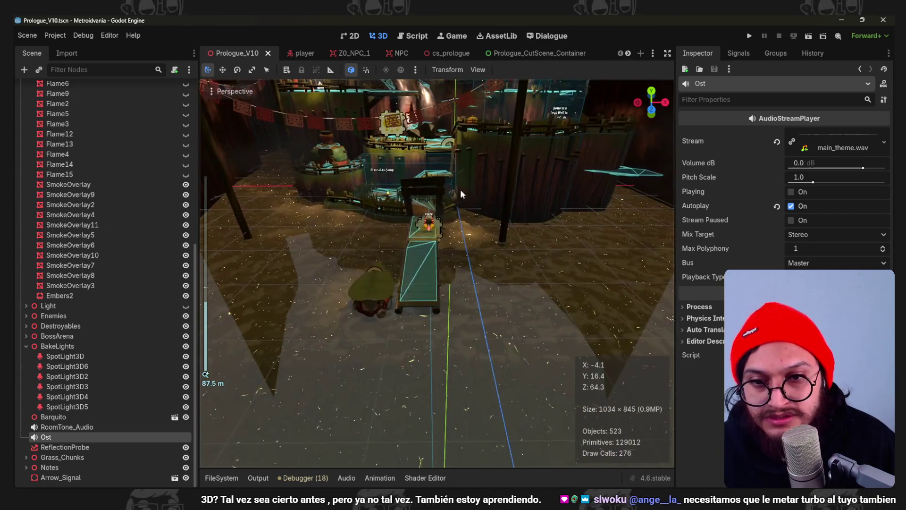
scroll(up, 3)
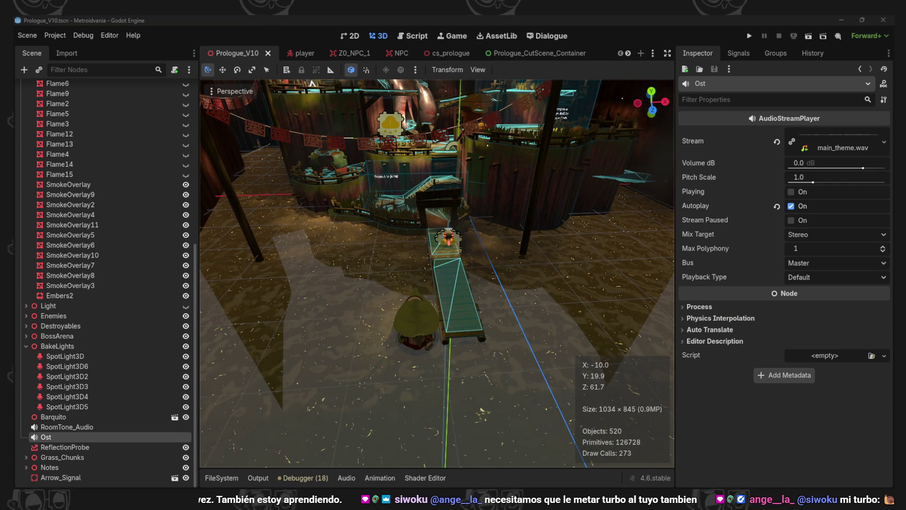
click(750, 36)
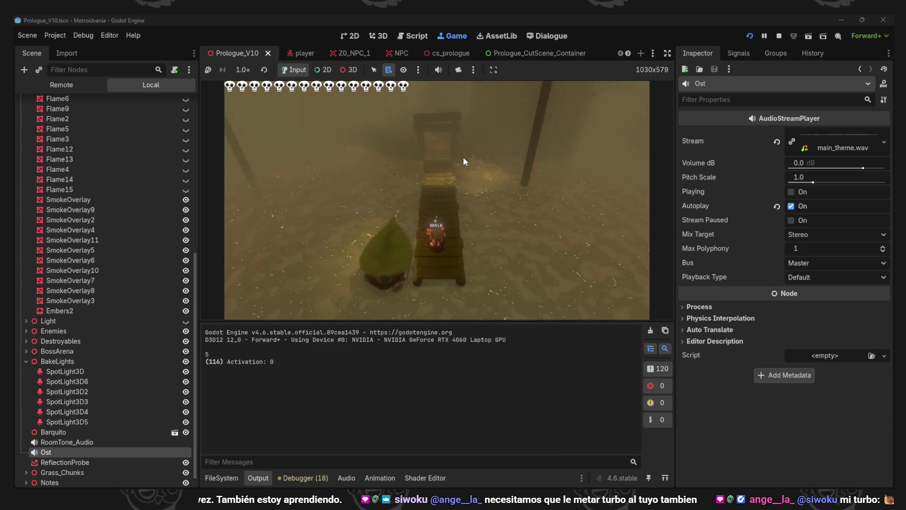
- Mute the game audio, play to the skull statue clearing, then stop the playtest
click(438, 70)
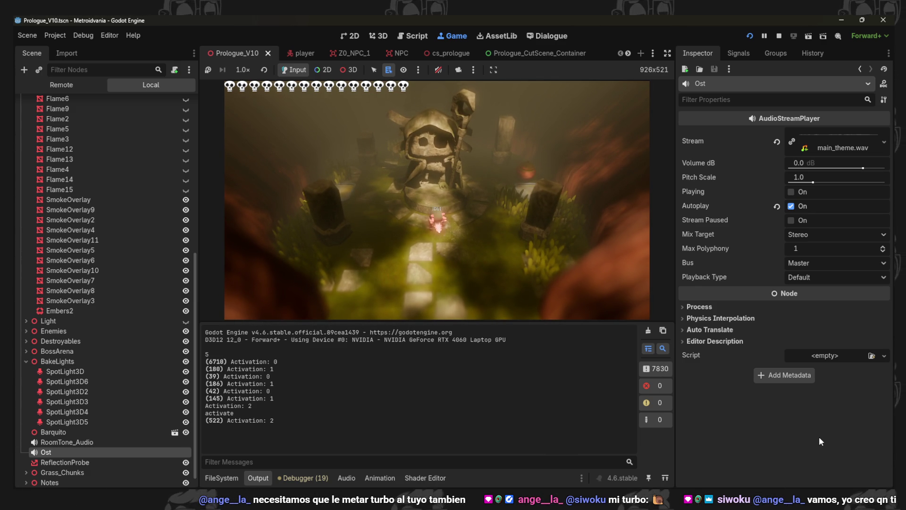
key(F8)
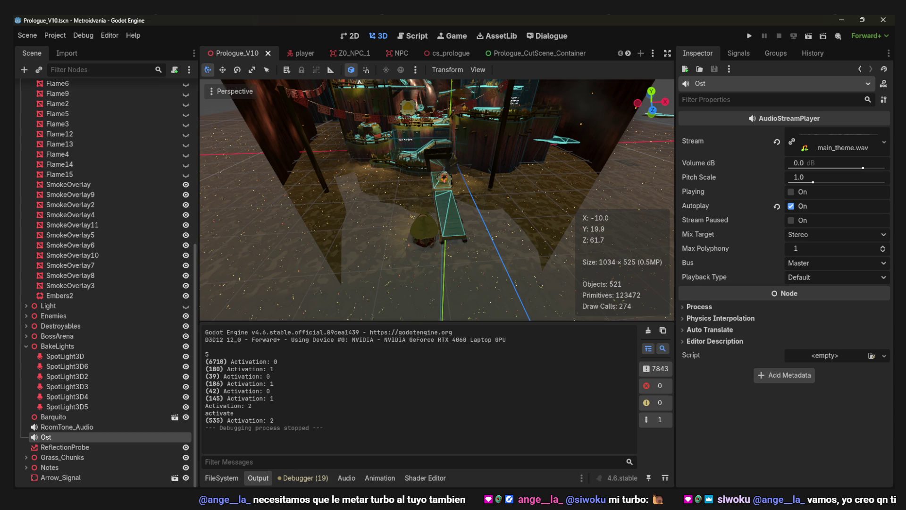